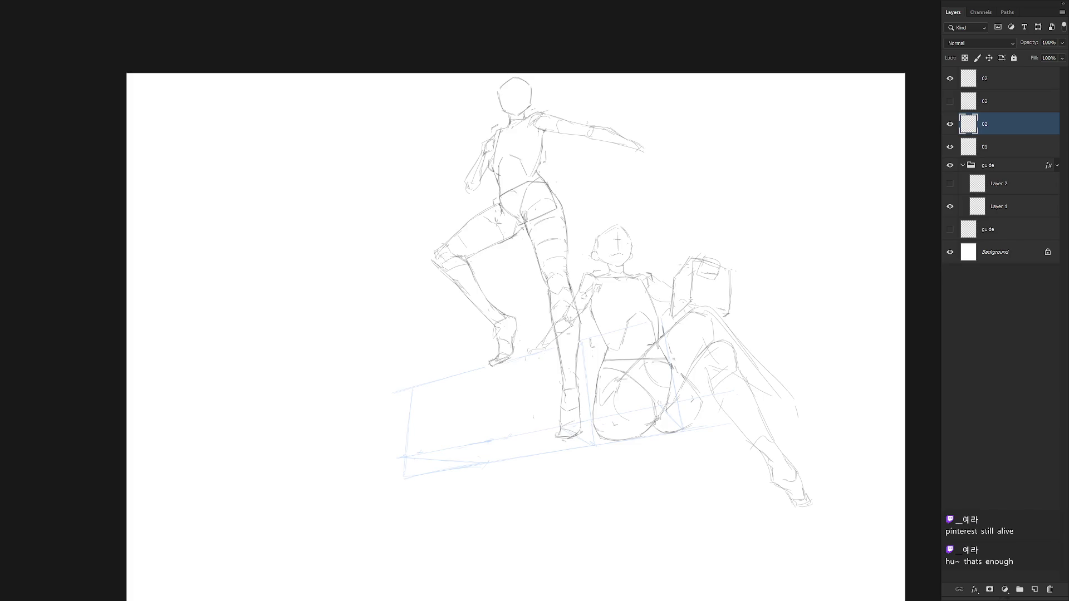
Erase the stray strokes around the standing figure's knee and lower leg
{"action": "left_click_drag", "start_coordinate": [584, 318], "coordinate": [533, 331]}
{"action": "key", "text": "Delete"}
{"action": "key", "text": "ctrl+d"}
{"action": "key", "text": "b"}
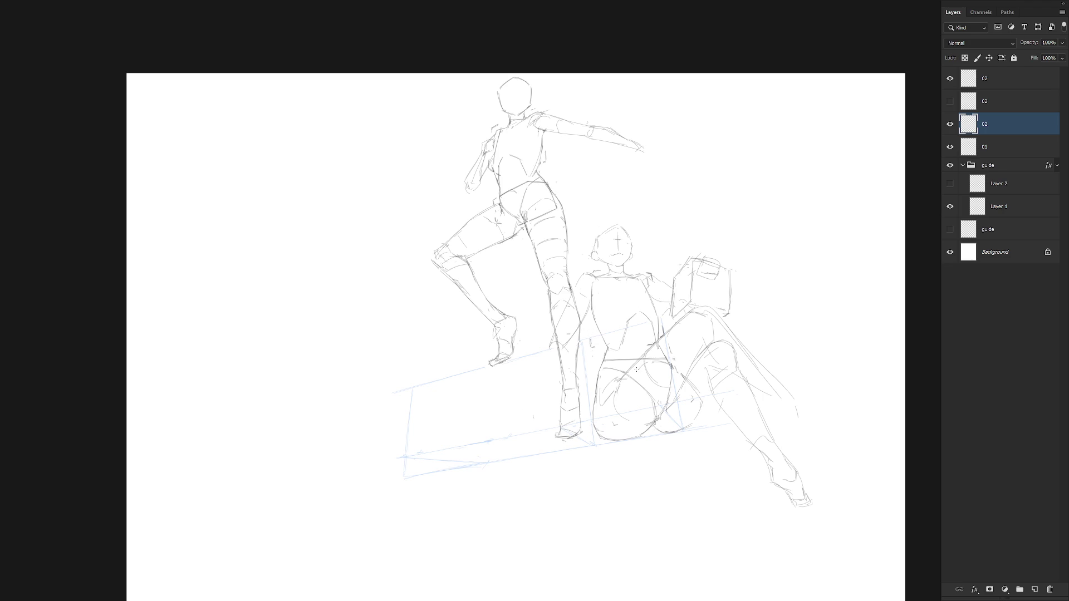
{"action": "key", "text": "ctrl+z"}
{"action": "key", "text": "ctrl+z"}
Toggle the seated-figure and leg layers to compare, then select the seated figure's head and torso for transforming
{"action": "left_click", "coordinate": [949, 123]}
{"action": "left_click", "coordinate": [949, 124]}
{"action": "left_click", "coordinate": [949, 78]}
{"action": "left_click", "coordinate": [950, 78]}
{"action": "mouse_move", "coordinate": [607, 351]}
{"action": "left_mouse_down"}
{"action": "mouse_move", "coordinate": [657, 341]}
{"action": "mouse_move", "coordinate": [669, 307]}
{"action": "mouse_move", "coordinate": [662, 238]}
{"action": "mouse_move", "coordinate": [584, 332]}
{"action": "mouse_move", "coordinate": [591, 350]}
{"action": "left_mouse_up"}
{"action": "key", "text": "ctrl+t"}
Pivot at the torso base, tilt the seated figure's head and torso, nudge them up-left and apply
{"action": "left_click_drag", "start_coordinate": [615, 274], "coordinate": [631, 345]}
{"action": "left_click_drag", "start_coordinate": [675, 192], "coordinate": [690, 225]}
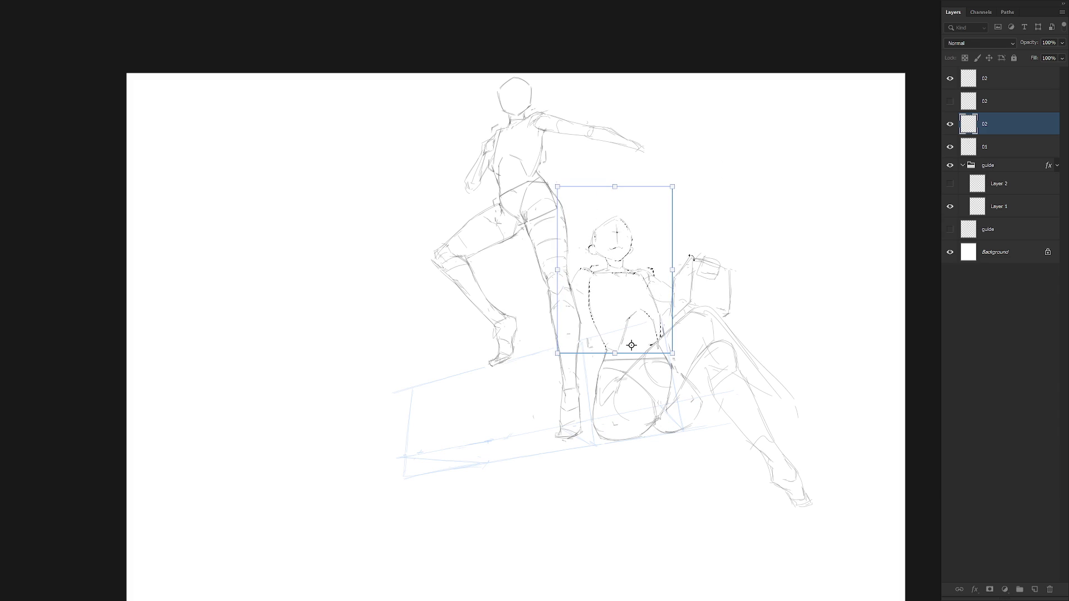
{"action": "left_click_drag", "start_coordinate": [658, 330], "coordinate": [660, 318]}
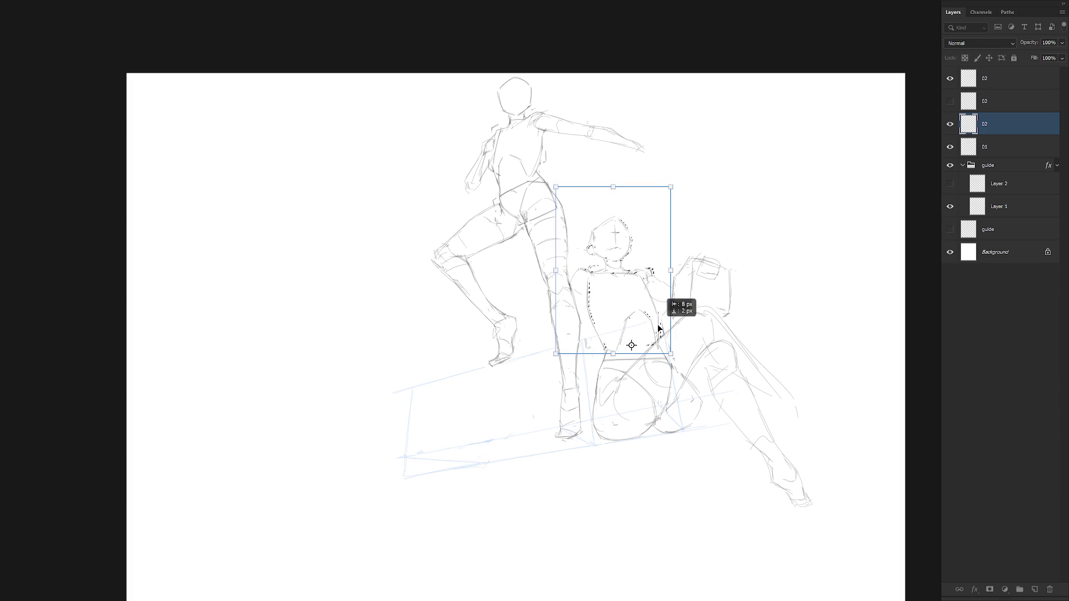
{"action": "key", "text": "Return"}
{"action": "key", "text": "ctrl+d"}
{"action": "key", "text": "b"}
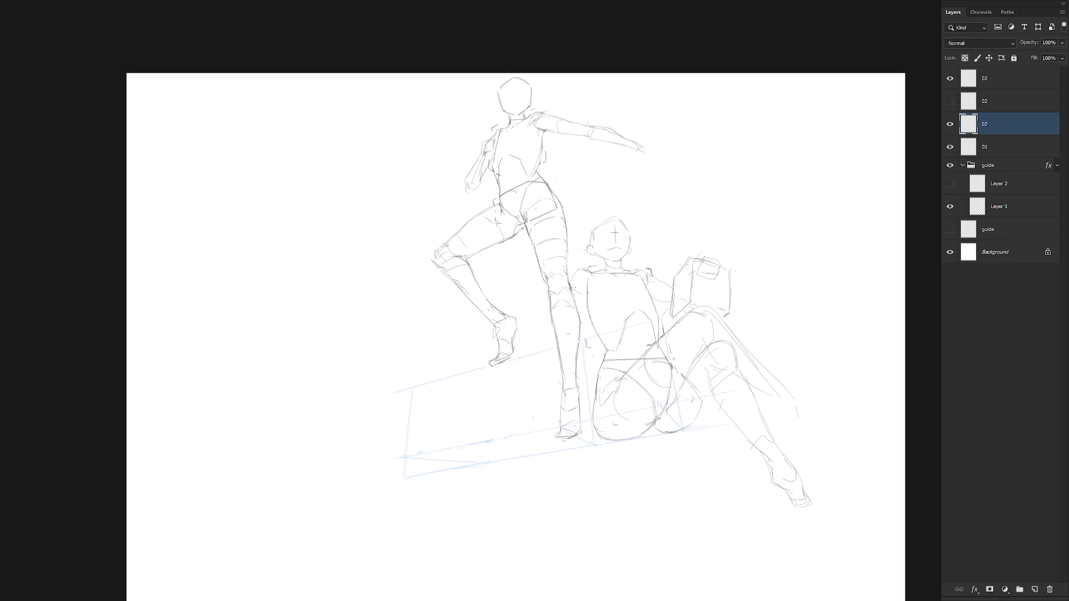
Extend the seated figure's shoulder line and redraw the standing figure's lower leg, foot and calf
{"action": "mouse_move", "coordinate": [582, 271]}
{"action": "left_mouse_down"}
{"action": "mouse_move", "coordinate": [572, 282]}
{"action": "mouse_move", "coordinate": [581, 330]}
{"action": "mouse_move", "coordinate": [559, 347]}
{"action": "mouse_move", "coordinate": [548, 429]}
{"action": "left_mouse_up"}
{"action": "left_click_drag", "start_coordinate": [554, 360], "coordinate": [539, 418]}
{"action": "left_click_drag", "start_coordinate": [567, 301], "coordinate": [559, 345]}
{"action": "key", "text": "ctrl+z"}
{"action": "key", "text": "ctrl+z"}
{"action": "left_click_drag", "start_coordinate": [574, 296], "coordinate": [560, 344]}
{"action": "left_click_drag", "start_coordinate": [519, 429], "coordinate": [542, 426]}
{"action": "key", "text": "l"}
{"action": "key", "text": "b"}
{"action": "left_click_drag", "start_coordinate": [571, 287], "coordinate": [573, 305]}
Hide the standing figure, draw the seated figure's left arm line and erase old arm strokes
{"action": "left_click", "coordinate": [950, 146]}
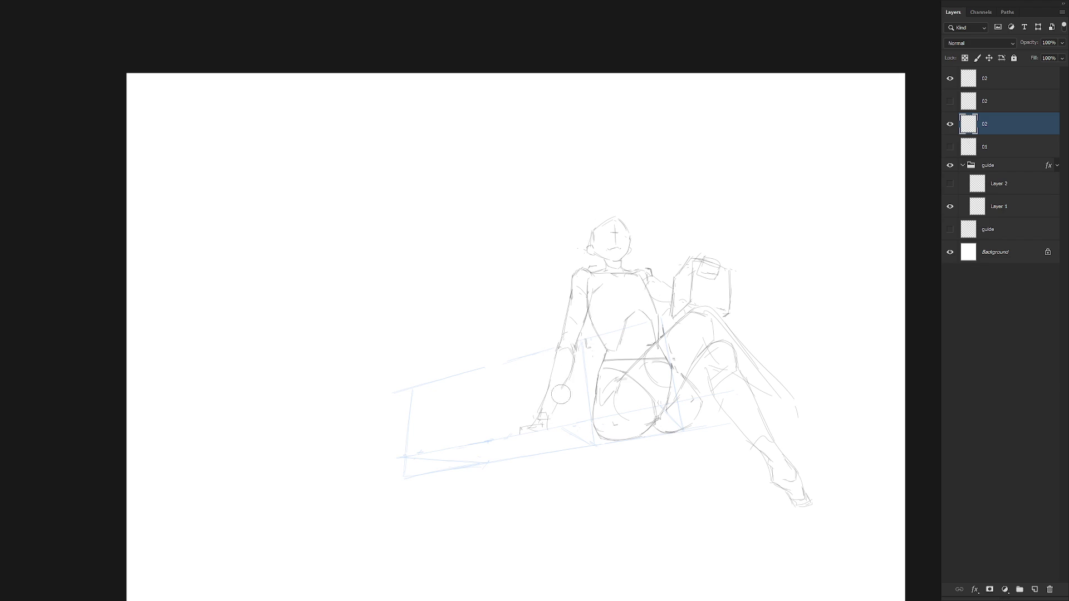
{"action": "left_click_drag", "start_coordinate": [572, 352], "coordinate": [567, 380]}
{"action": "mouse_move", "coordinate": [542, 426]}
{"action": "left_mouse_down"}
{"action": "mouse_move", "coordinate": [532, 430]}
{"action": "mouse_move", "coordinate": [540, 419]}
{"action": "left_mouse_up"}
{"action": "mouse_move", "coordinate": [554, 359]}
{"action": "left_mouse_down"}
{"action": "mouse_move", "coordinate": [542, 400]}
{"action": "mouse_move", "coordinate": [557, 364]}
{"action": "left_mouse_up"}
Lasso the seated figure's left arm and apply a Free Transform to it
{"action": "key", "text": "l"}
{"action": "mouse_move", "coordinate": [574, 361]}
{"action": "left_mouse_down"}
{"action": "mouse_move", "coordinate": [590, 338]}
{"action": "mouse_move", "coordinate": [587, 281]}
{"action": "mouse_move", "coordinate": [550, 384]}
{"action": "mouse_move", "coordinate": [612, 281]}
{"action": "mouse_move", "coordinate": [596, 318]}
{"action": "mouse_move", "coordinate": [591, 270]}
{"action": "left_mouse_up"}
{"action": "key", "text": "ctrl+t"}
{"action": "key", "text": "Return"}
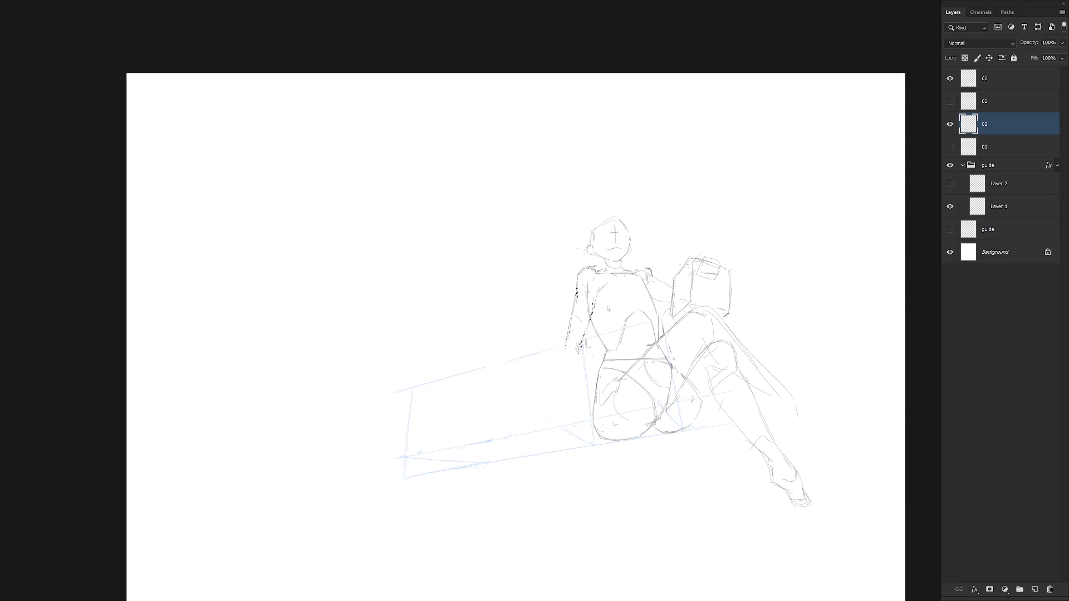
{"action": "key", "text": "b"}
Redraw the left forearm reaching toward the box, rework shoulder and elbow, checking against the standing figure
{"action": "left_click_drag", "start_coordinate": [583, 337], "coordinate": [546, 426]}
{"action": "left_click_drag", "start_coordinate": [554, 383], "coordinate": [544, 422]}
{"action": "mouse_move", "coordinate": [575, 351]}
{"action": "left_mouse_down"}
{"action": "mouse_move", "coordinate": [550, 419]}
{"action": "mouse_move", "coordinate": [558, 422]}
{"action": "mouse_move", "coordinate": [536, 432]}
{"action": "left_mouse_up"}
{"action": "left_click_drag", "start_coordinate": [588, 264], "coordinate": [573, 283]}
{"action": "left_click_drag", "start_coordinate": [558, 362], "coordinate": [562, 359]}
{"action": "left_click", "coordinate": [949, 146]}
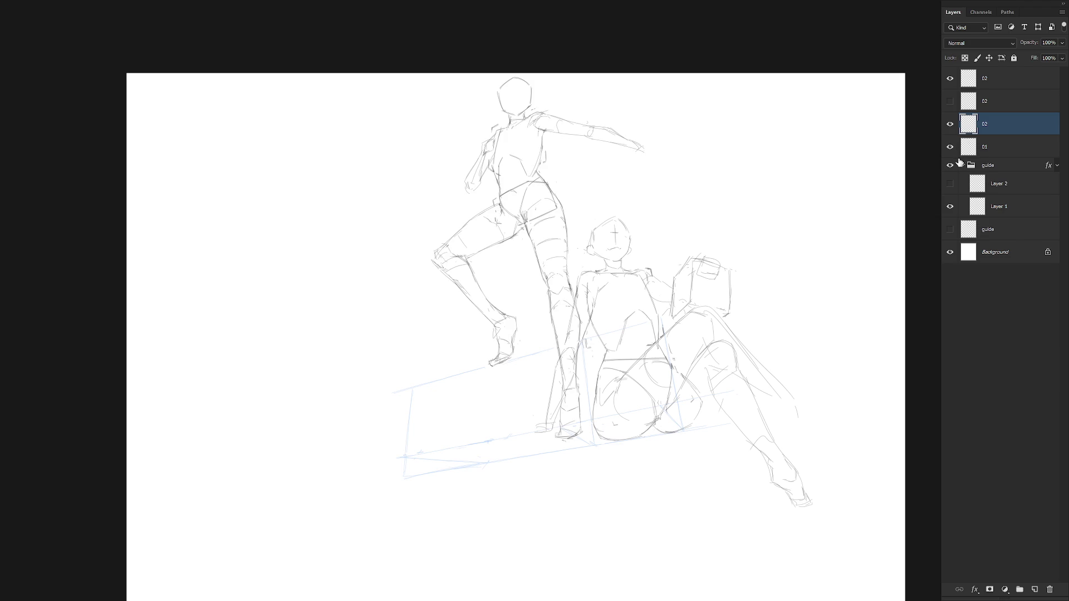
{"action": "left_click", "coordinate": [949, 146]}
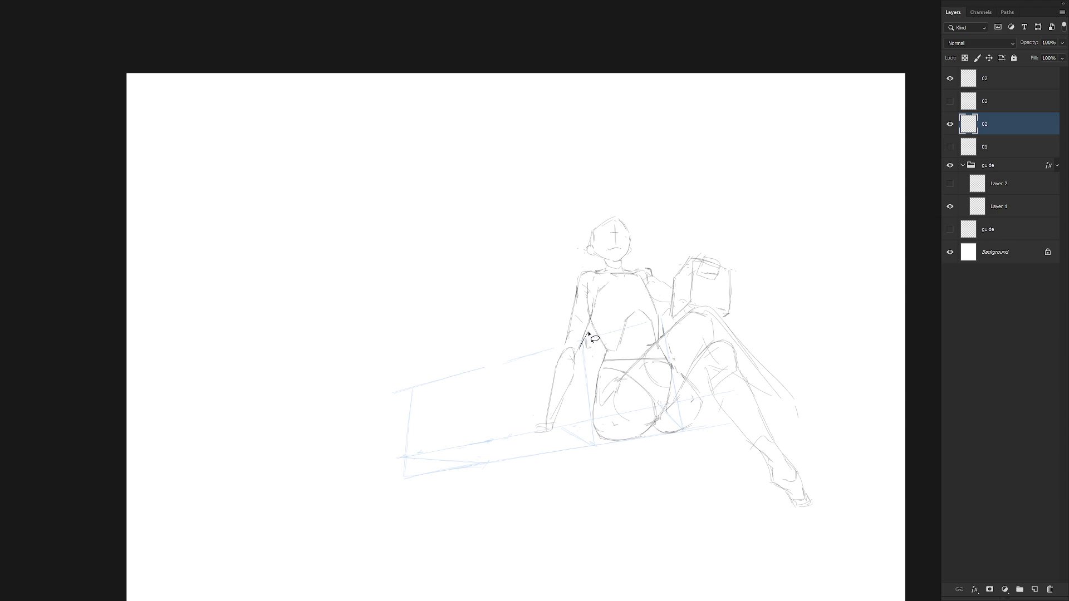
Lasso the seated figure's left arm, drop the selection, then show and select layer 01
{"action": "mouse_move", "coordinate": [591, 318]}
{"action": "left_mouse_down"}
{"action": "mouse_move", "coordinate": [525, 410]}
{"action": "mouse_move", "coordinate": [616, 273]}
{"action": "left_mouse_up"}
{"action": "left_click", "coordinate": [616, 272]}
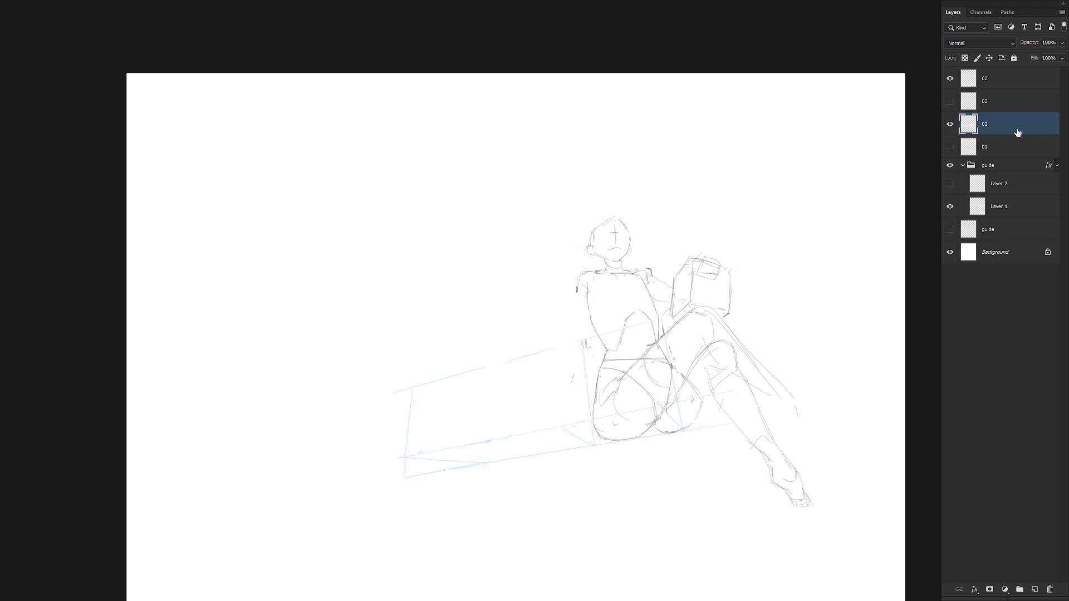
{"action": "left_click", "coordinate": [950, 147]}
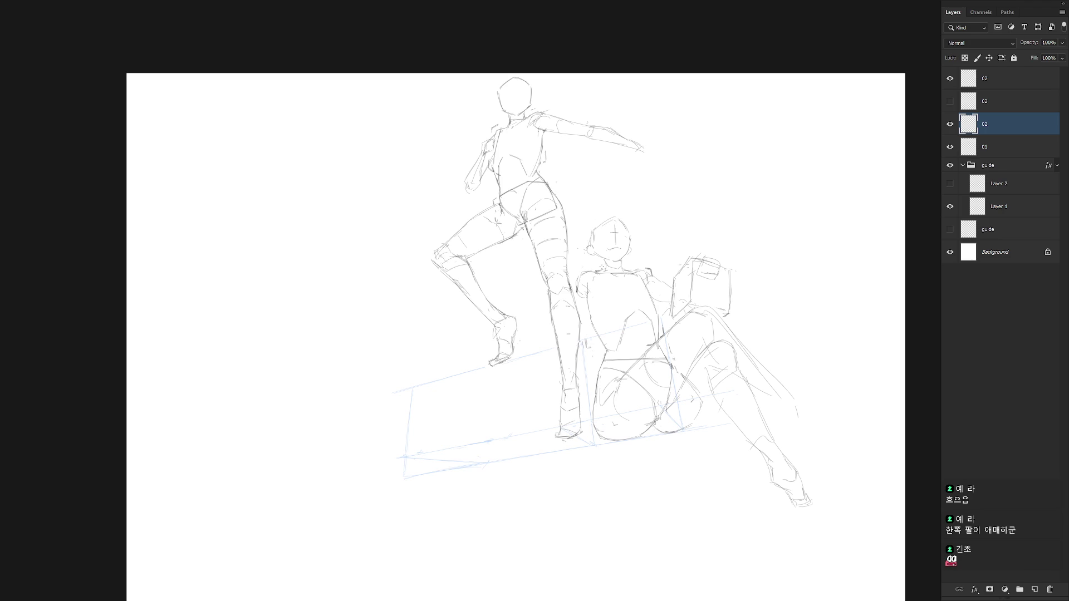
{"action": "left_click", "coordinate": [1002, 147]}
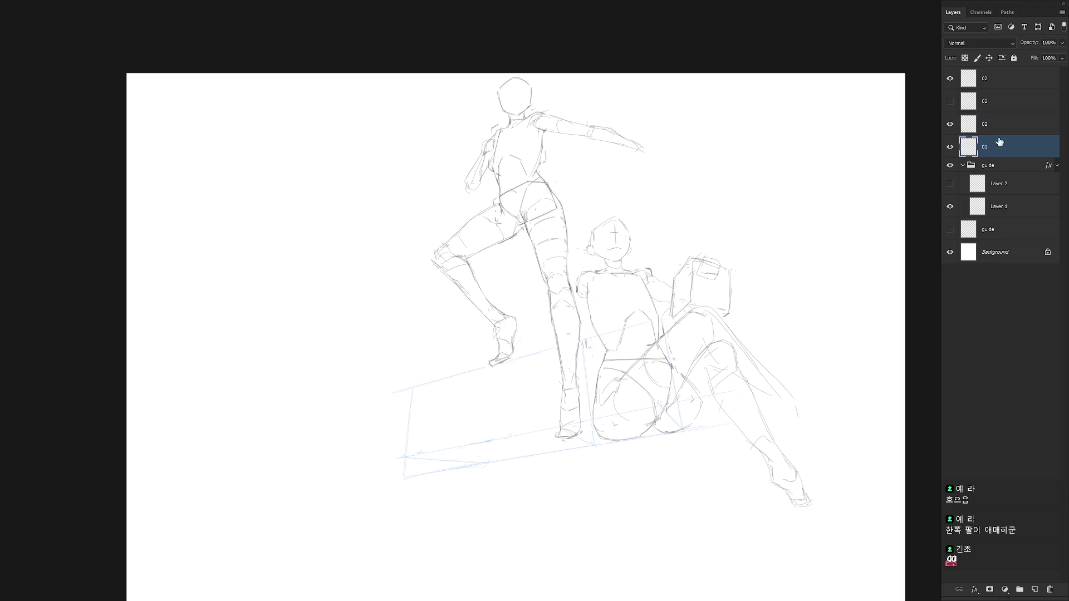
Move the standing figure's lower leg down-right and scale it slightly around the foot
{"action": "mouse_move", "coordinate": [513, 364]}
{"action": "left_mouse_down"}
{"action": "mouse_move", "coordinate": [526, 337]}
{"action": "mouse_move", "coordinate": [464, 259]}
{"action": "mouse_move", "coordinate": [452, 317]}
{"action": "mouse_move", "coordinate": [516, 361]}
{"action": "left_mouse_up"}
{"action": "left_click_drag", "start_coordinate": [498, 324], "coordinate": [518, 360]}
{"action": "left_click", "coordinate": [512, 378], "text": "alt"}
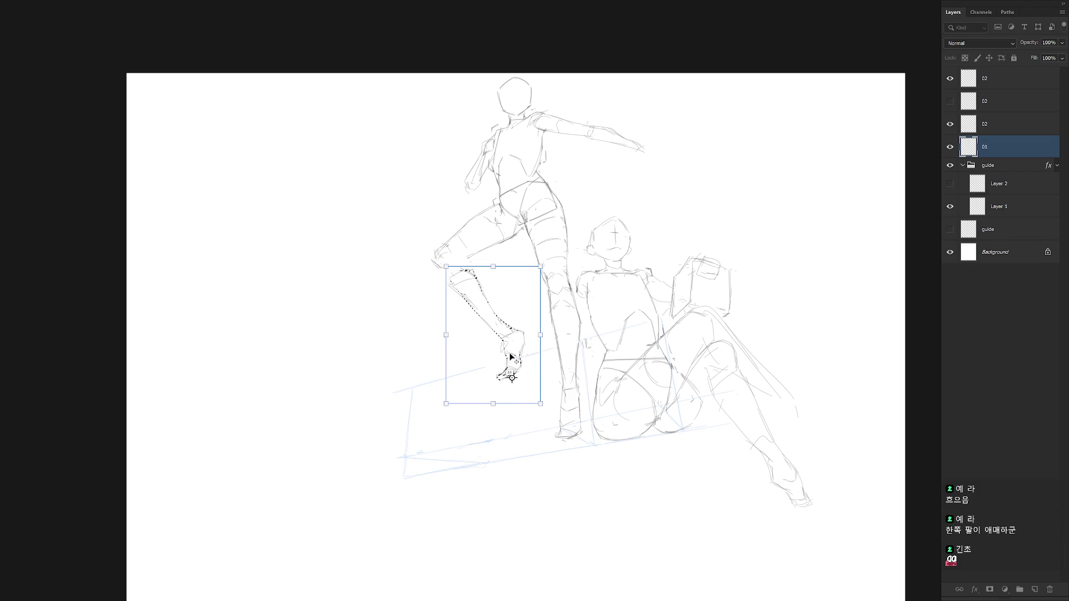
{"action": "mouse_move", "coordinate": [447, 262]}
{"action": "left_mouse_down"}
{"action": "mouse_move", "coordinate": [523, 225]}
{"action": "mouse_move", "coordinate": [498, 206]}
{"action": "mouse_move", "coordinate": [483, 214]}
{"action": "mouse_move", "coordinate": [436, 273]}
{"action": "mouse_move", "coordinate": [463, 262]}
{"action": "left_mouse_up"}
{"action": "key", "text": "Return"}
Rotate the selected thigh around the hip and apply the transform
{"action": "key", "text": "ctrl+t"}
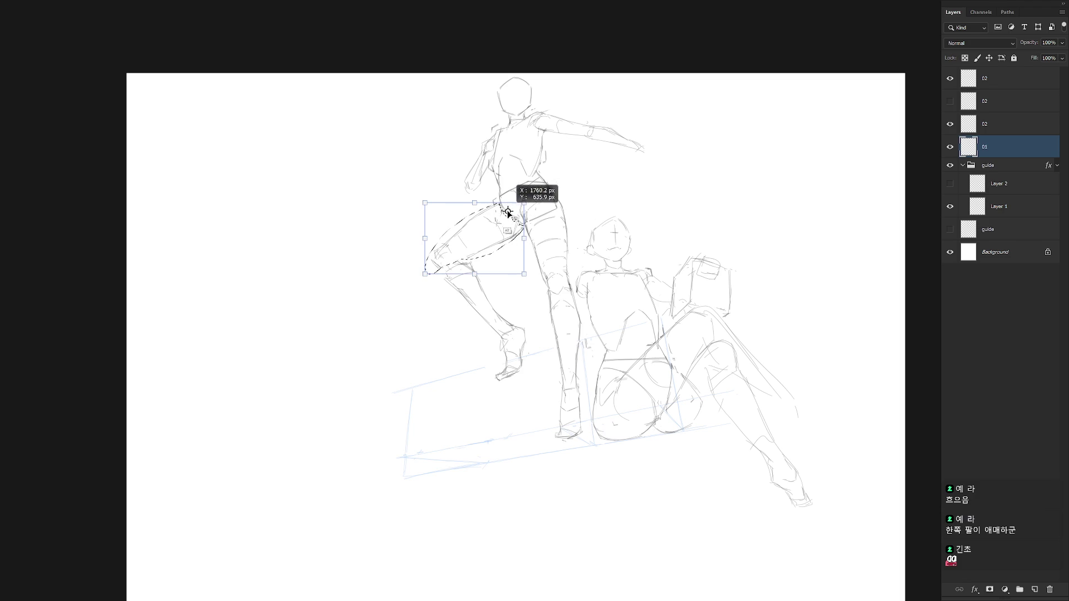
{"action": "mouse_move", "coordinate": [415, 292]}
{"action": "left_mouse_down"}
{"action": "mouse_move", "coordinate": [448, 286]}
{"action": "mouse_move", "coordinate": [427, 289]}
{"action": "left_mouse_up"}
{"action": "key", "text": "Return"}
{"action": "key", "text": "ctrl+d"}
{"action": "key", "text": "b"}
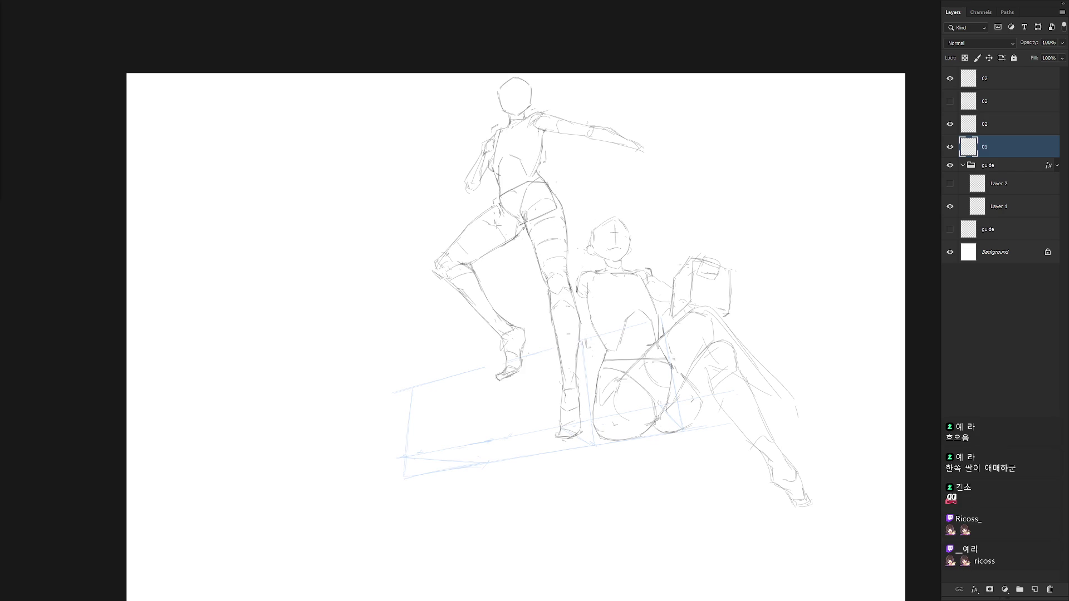
Toggle the seated figure's visibility and browse the 02 layers, returning to the top one
{"action": "left_click", "coordinate": [950, 123]}
{"action": "left_click", "coordinate": [950, 124]}
{"action": "left_click", "coordinate": [1006, 84]}
{"action": "scroll", "coordinate": [662, 331], "scroll_direction": "down", "scroll_amount": 1}
{"action": "scroll", "coordinate": [662, 326], "scroll_direction": "down", "scroll_amount": 1}
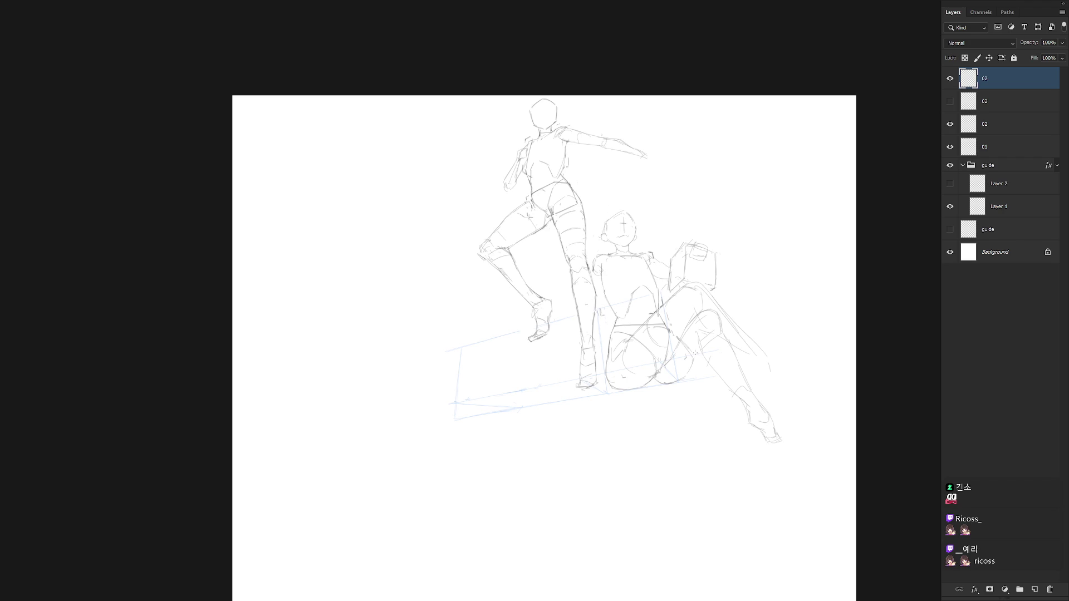
{"action": "scroll", "coordinate": [619, 231], "scroll_direction": "up", "scroll_amount": 1}
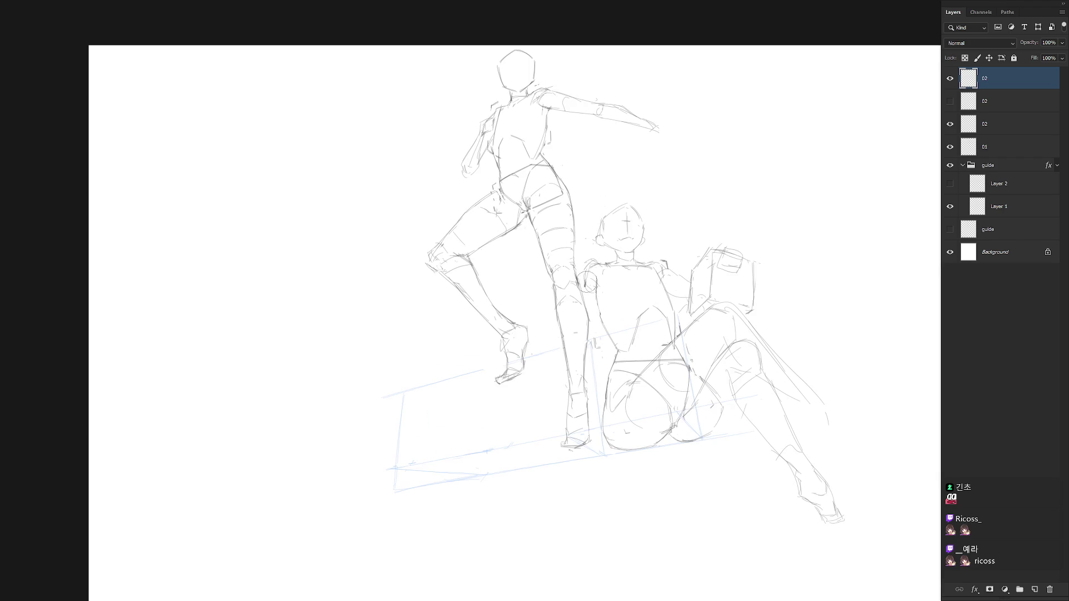
{"action": "left_click", "coordinate": [995, 127]}
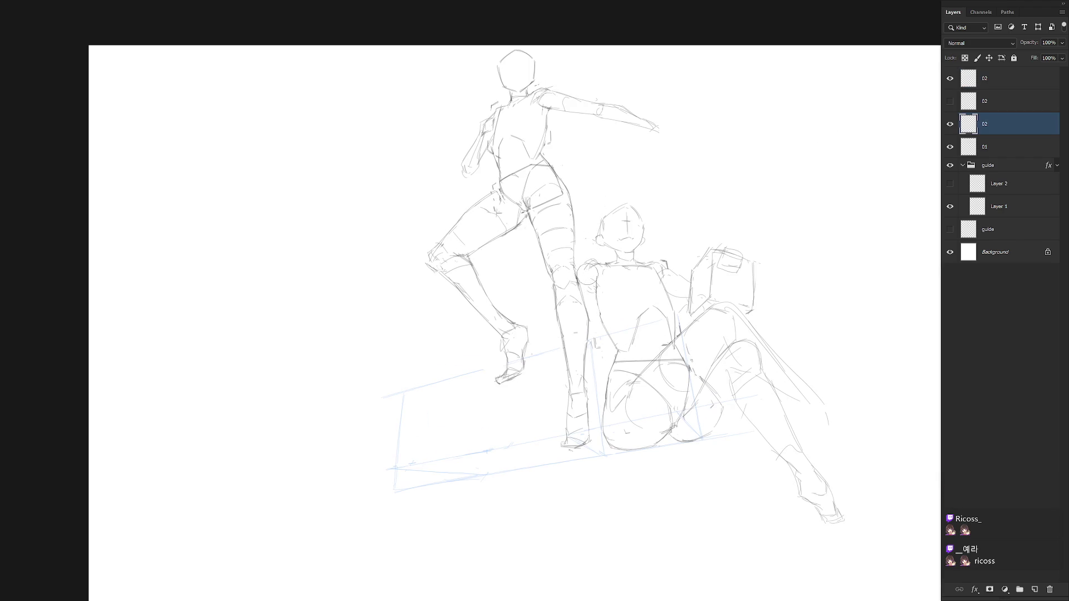
{"action": "left_click", "coordinate": [994, 85]}
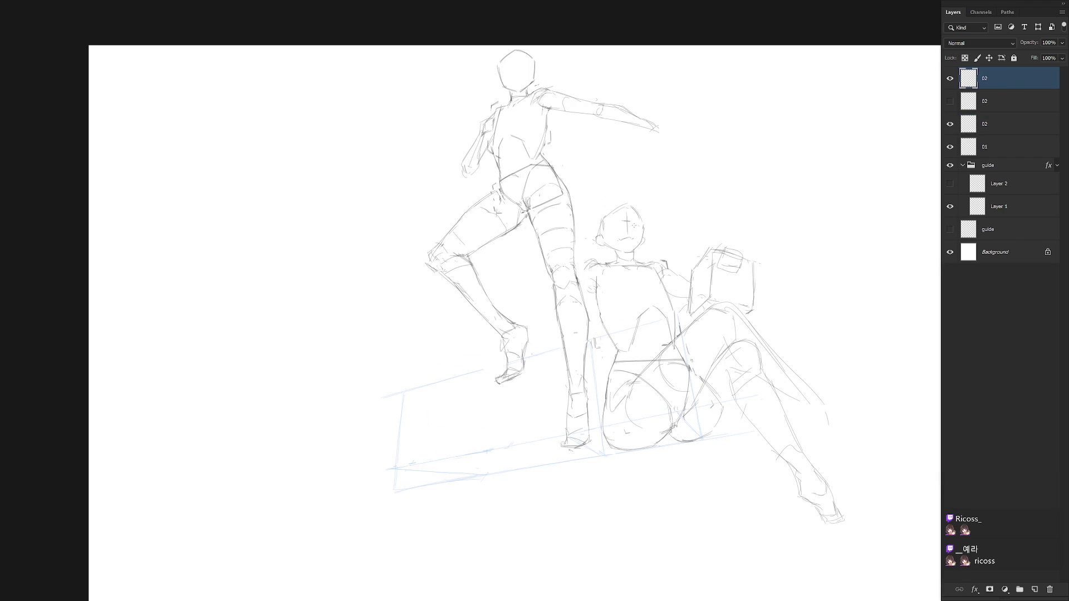
Compare the alternative leg sketch with the original, keep the original and delete the alternative layer
{"action": "left_click", "coordinate": [949, 100]}
{"action": "left_click", "coordinate": [950, 78]}
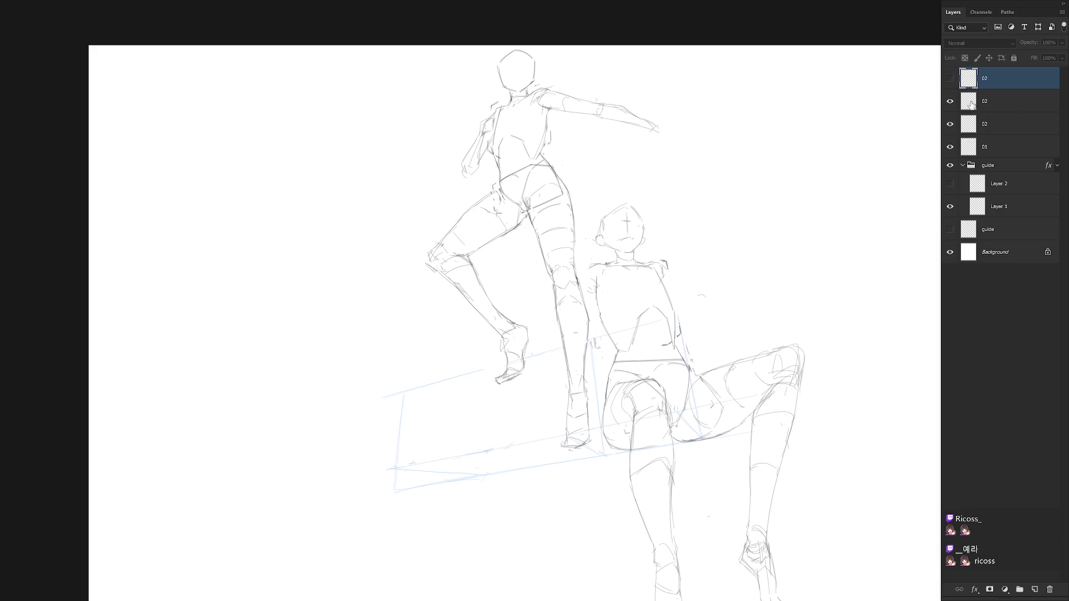
{"action": "scroll", "coordinate": [818, 248], "scroll_direction": "down", "scroll_amount": 2}
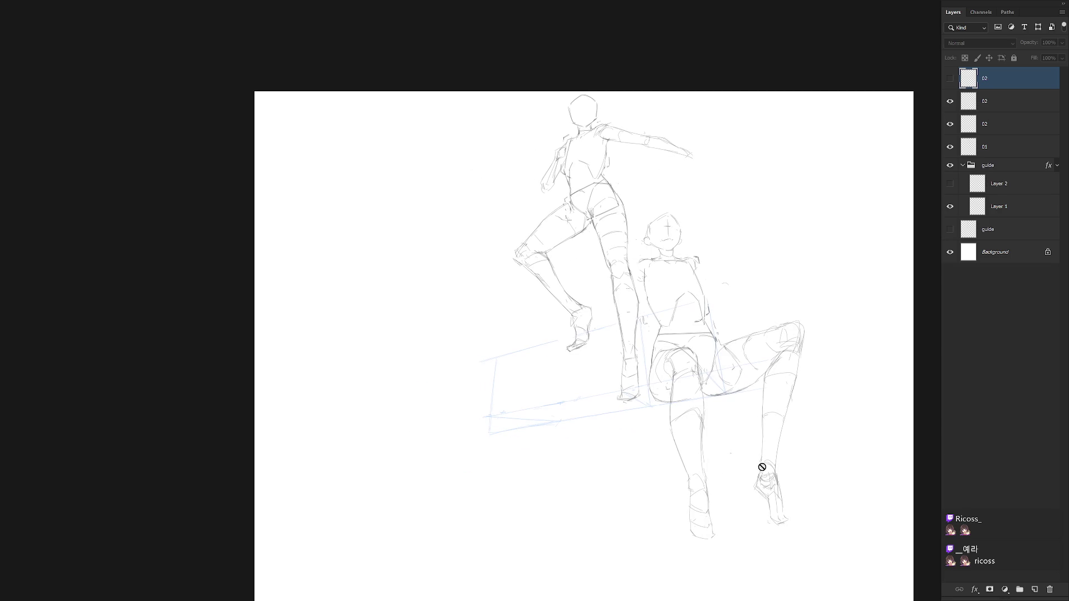
{"action": "left_click", "coordinate": [950, 101]}
{"action": "left_click", "coordinate": [950, 78]}
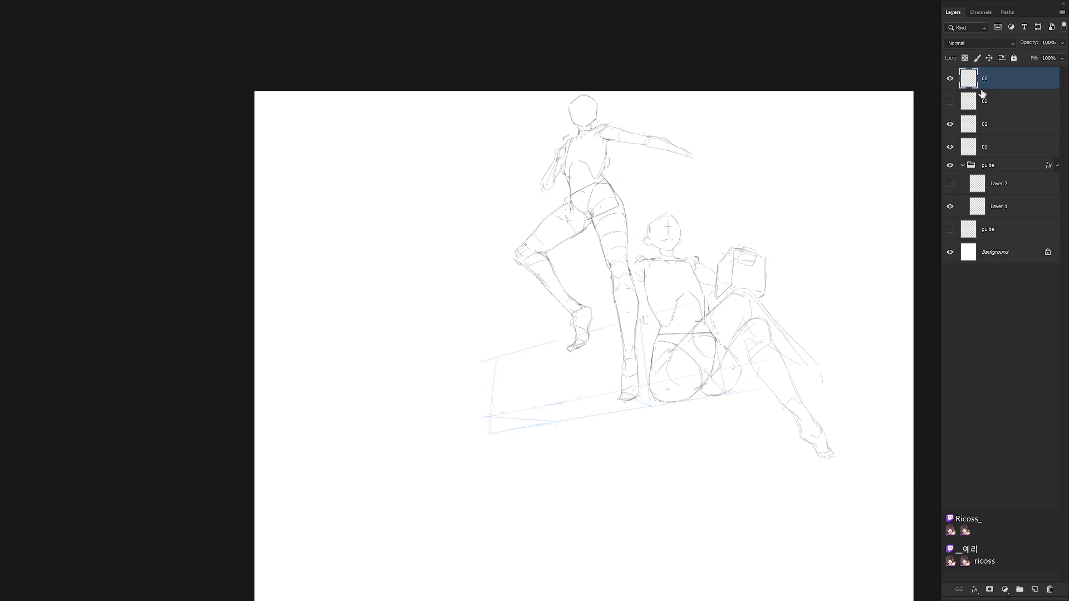
{"action": "scroll", "coordinate": [718, 301], "scroll_direction": "up", "scroll_amount": 2}
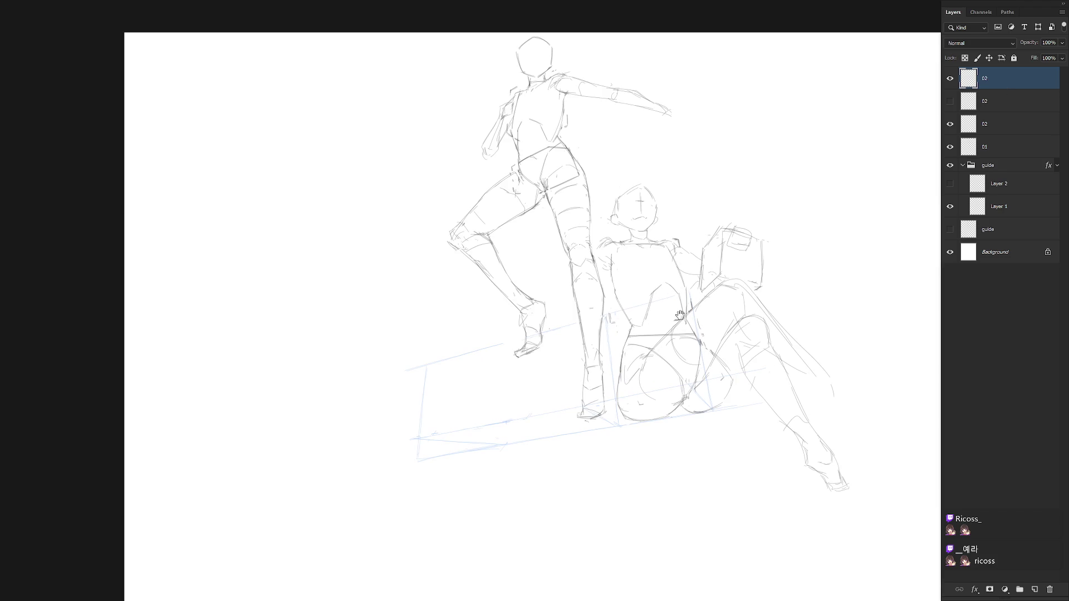
{"action": "left_click_drag", "start_coordinate": [1005, 107], "coordinate": [1049, 589]}
{"action": "mouse_move", "coordinate": [624, 208]}
{"action": "left_mouse_down"}
{"action": "mouse_move", "coordinate": [579, 257]}
{"action": "mouse_move", "coordinate": [587, 272]}
{"action": "left_mouse_up"}
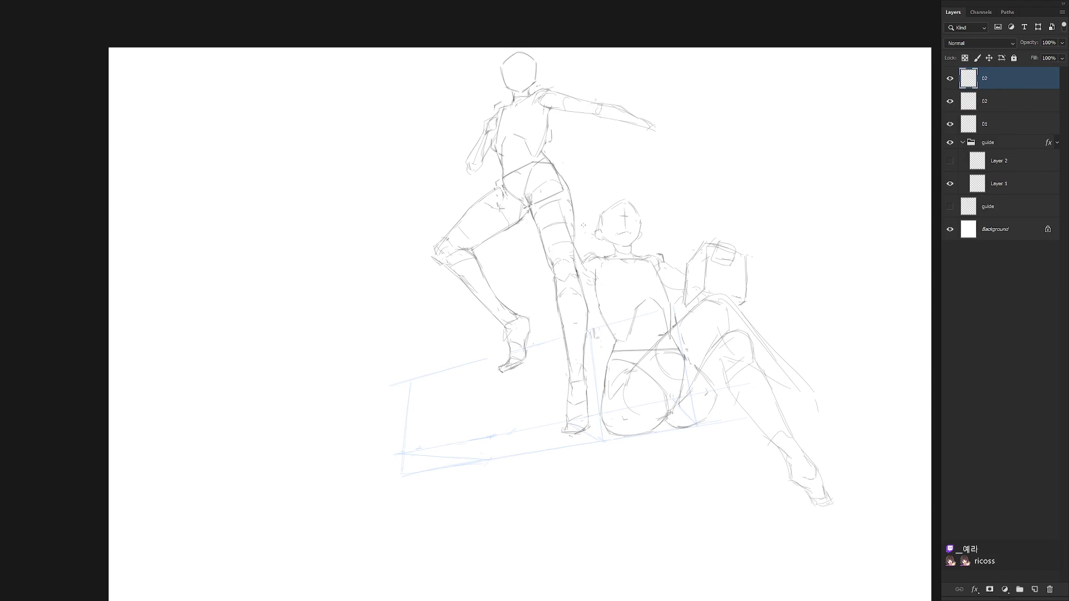
Sketch a raised arm behind the seated figure's head with a faint stroke along the shin
{"action": "key", "text": "ctrl+z"}
{"action": "mouse_move", "coordinate": [560, 214]}
{"action": "left_mouse_down"}
{"action": "mouse_move", "coordinate": [590, 264]}
{"action": "mouse_move", "coordinate": [558, 214]}
{"action": "mouse_move", "coordinate": [594, 222]}
{"action": "mouse_move", "coordinate": [554, 216]}
{"action": "mouse_move", "coordinate": [585, 263]}
{"action": "left_mouse_up"}
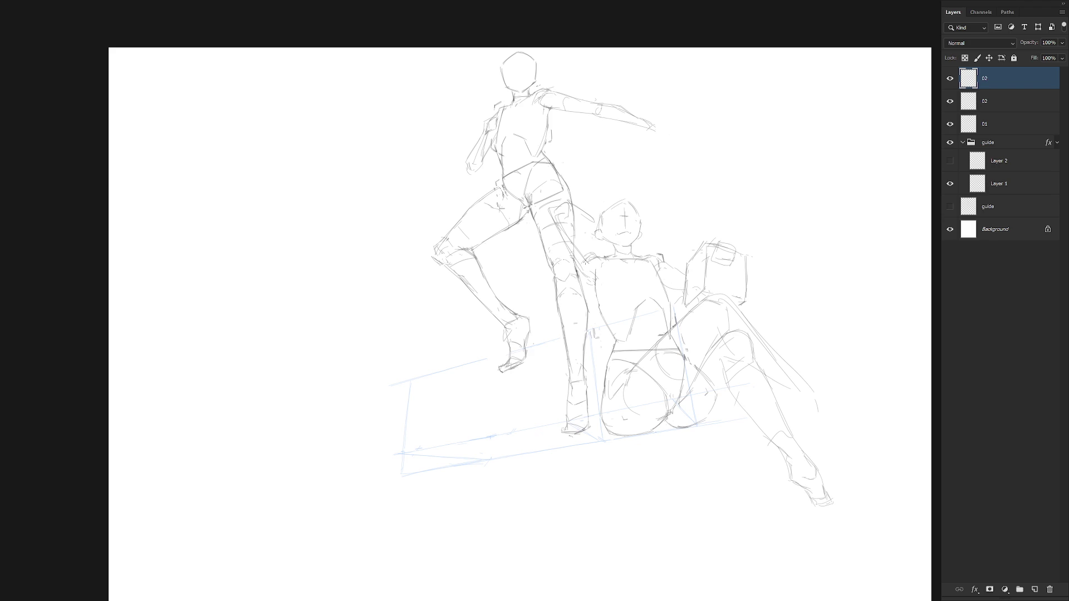
{"action": "left_click_drag", "start_coordinate": [567, 219], "coordinate": [584, 254]}
{"action": "key", "text": "e"}
{"action": "key", "text": "b"}
Move the standing figure's layer slightly to the left
{"action": "left_click", "coordinate": [997, 124]}
{"action": "left_click_drag", "start_coordinate": [610, 433], "coordinate": [584, 432]}
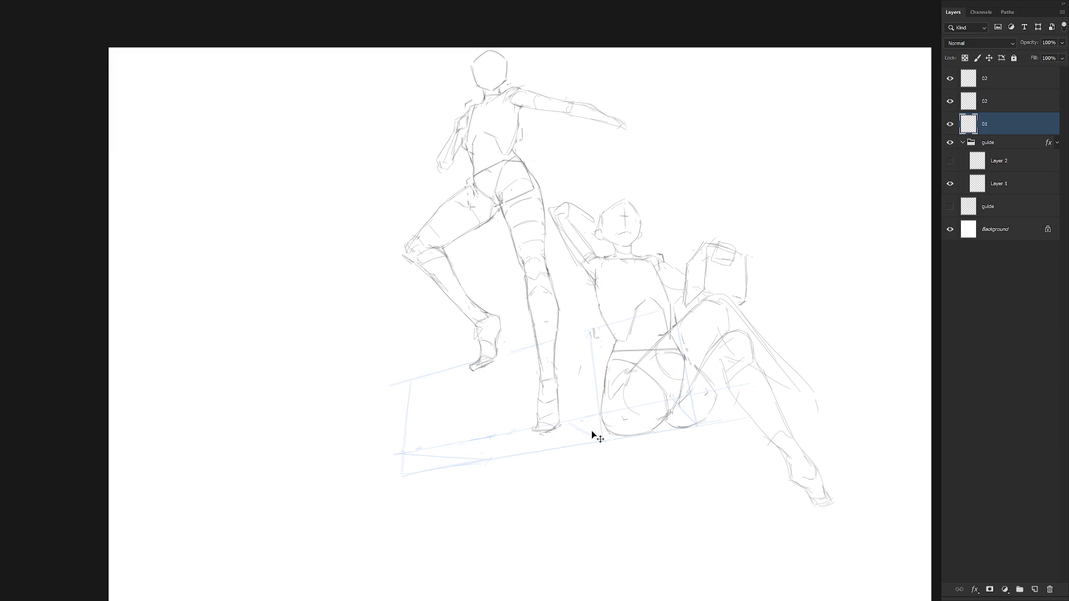
{"action": "left_click_drag", "start_coordinate": [593, 443], "coordinate": [595, 445]}
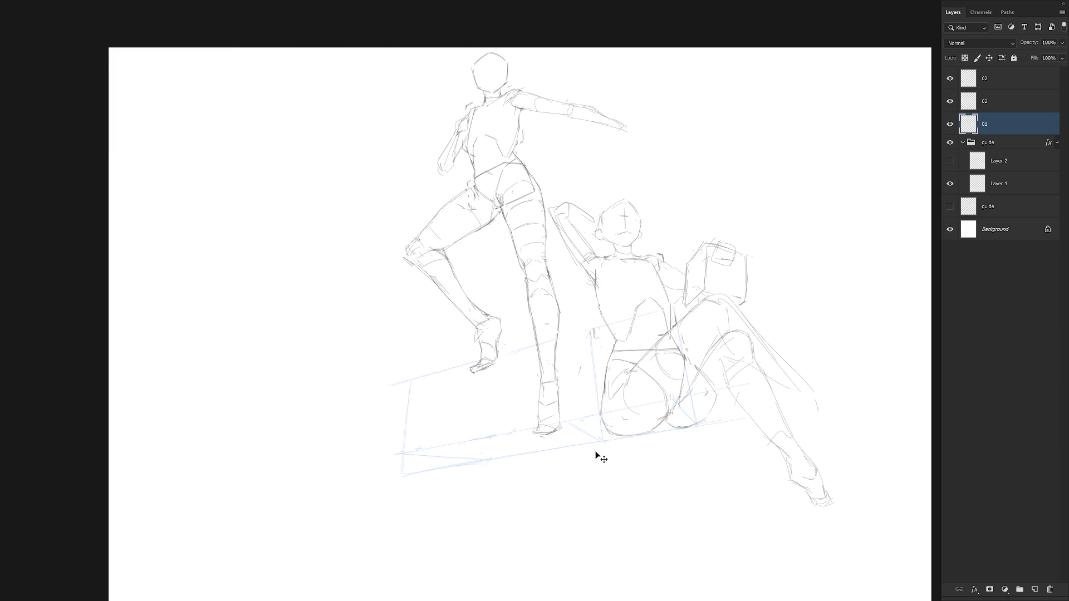
Lasso a section of the blue box guide, move it down 21 px and rotate it 0.7° about the corner
{"action": "left_click", "coordinate": [1016, 185]}
{"action": "key", "text": "l"}
{"action": "mouse_move", "coordinate": [399, 390]}
{"action": "left_mouse_down"}
{"action": "mouse_move", "coordinate": [551, 366]}
{"action": "mouse_move", "coordinate": [581, 336]}
{"action": "mouse_move", "coordinate": [706, 306]}
{"action": "mouse_move", "coordinate": [338, 409]}
{"action": "left_mouse_up"}
{"action": "left_click_drag", "start_coordinate": [689, 287], "coordinate": [670, 324]}
{"action": "key", "text": "ctrl+t"}
{"action": "left_click_drag", "start_coordinate": [486, 359], "coordinate": [486, 370]}
{"action": "left_click", "coordinate": [410, 385], "text": "alt"}
{"action": "left_click_drag", "start_coordinate": [737, 274], "coordinate": [744, 280]}
{"action": "key", "text": "Return"}
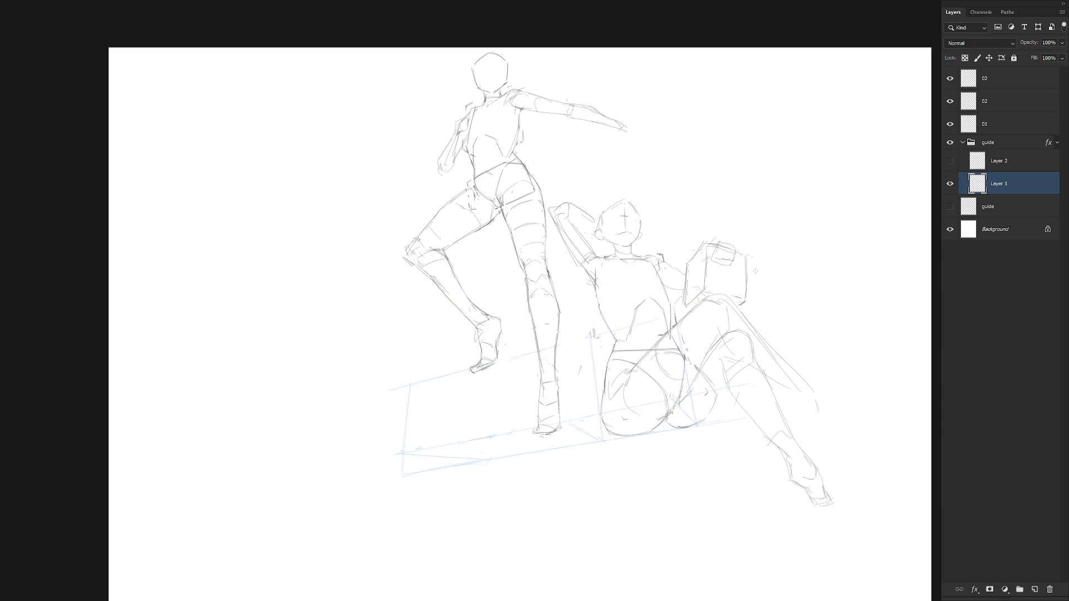
Nudge the standing figure slightly right on layer 01, then erase the stray stroke on the top 02 layer
{"action": "left_click", "coordinate": [1013, 104]}
{"action": "left_click", "coordinate": [1016, 82]}
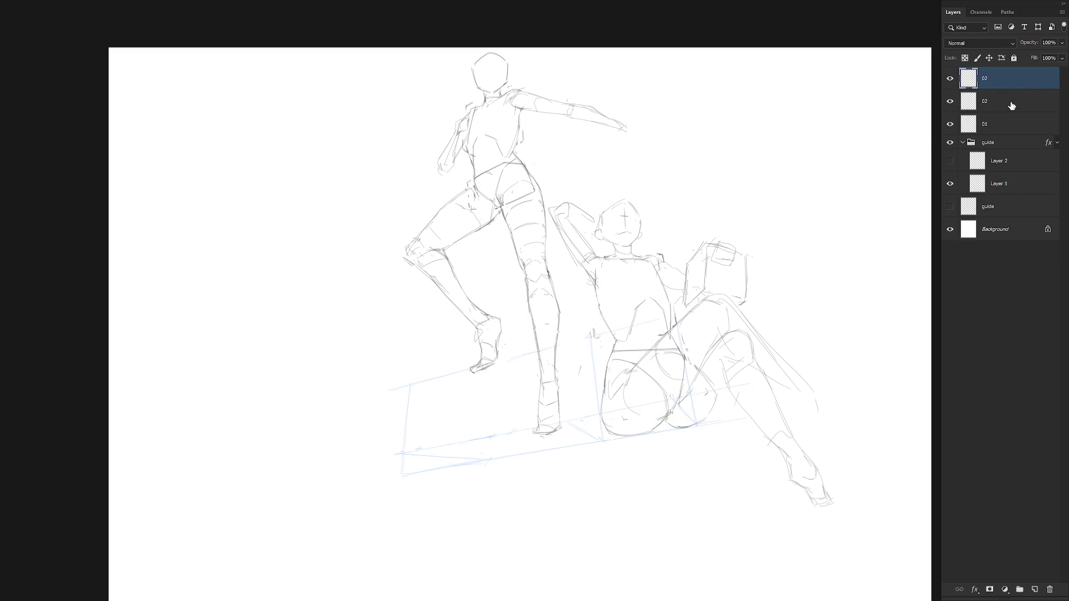
{"action": "left_click", "coordinate": [1007, 125]}
{"action": "left_click_drag", "start_coordinate": [694, 423], "coordinate": [709, 417]}
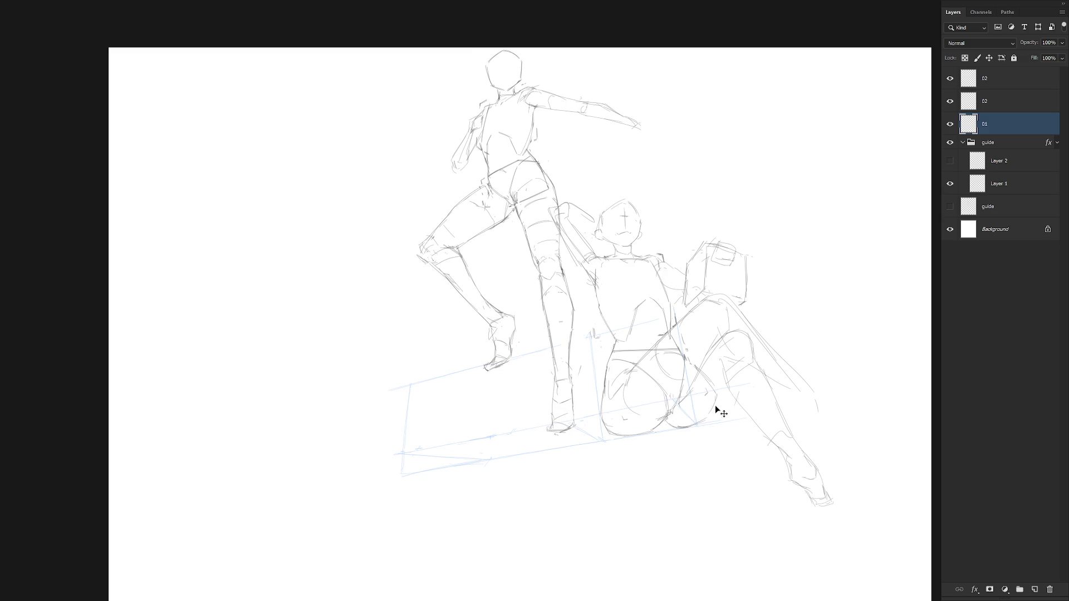
{"action": "left_click", "coordinate": [1013, 82]}
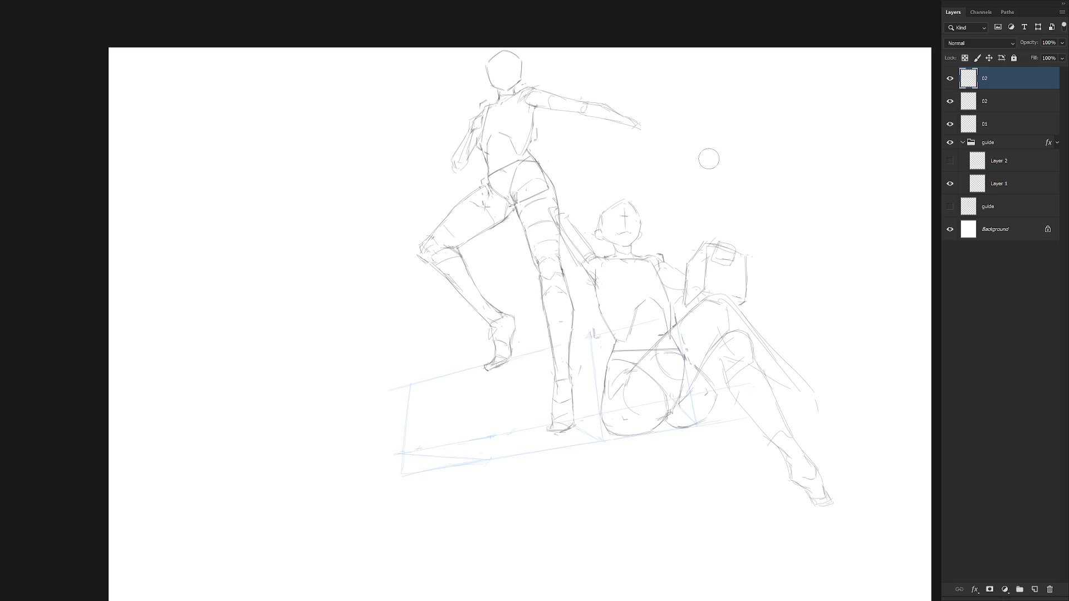
{"action": "mouse_move", "coordinate": [552, 207]}
{"action": "left_mouse_down"}
{"action": "mouse_move", "coordinate": [562, 250]}
{"action": "mouse_move", "coordinate": [583, 249]}
{"action": "mouse_move", "coordinate": [585, 301]}
{"action": "left_mouse_up"}
On the lower 02 layer, draw two lines reinforcing the seated figure's left torso edge
{"action": "key", "text": "alt+bracketleft"}
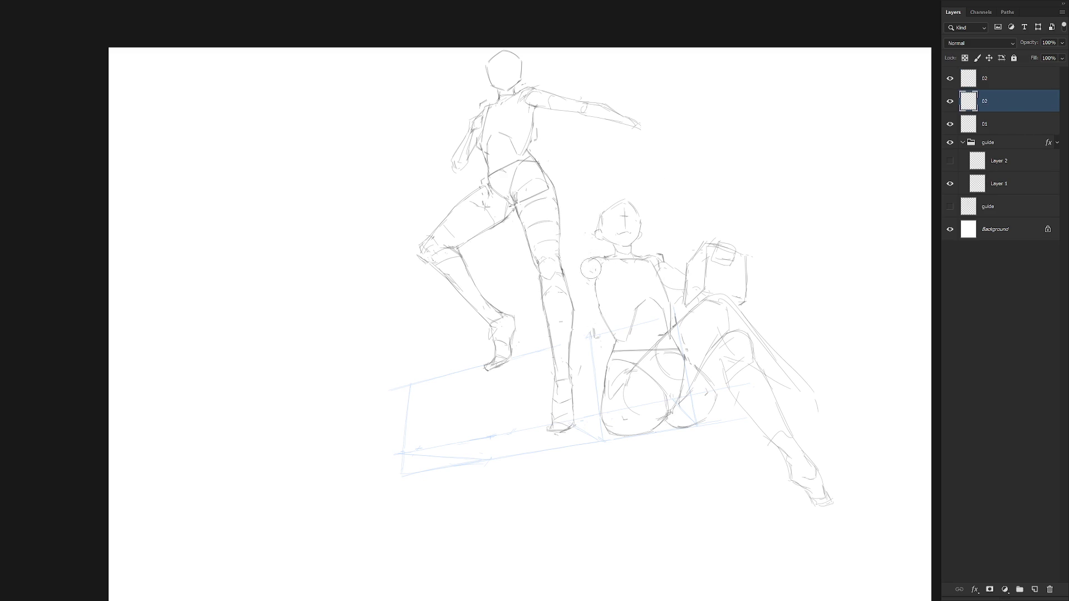
{"action": "left_click_drag", "start_coordinate": [595, 272], "coordinate": [597, 304]}
{"action": "left_click_drag", "start_coordinate": [595, 273], "coordinate": [598, 333]}
On the top 02 layer, sketch the raised arm and hand beside the seated figure's head, undoing failed strokes
{"action": "key", "text": "alt+bracketright"}
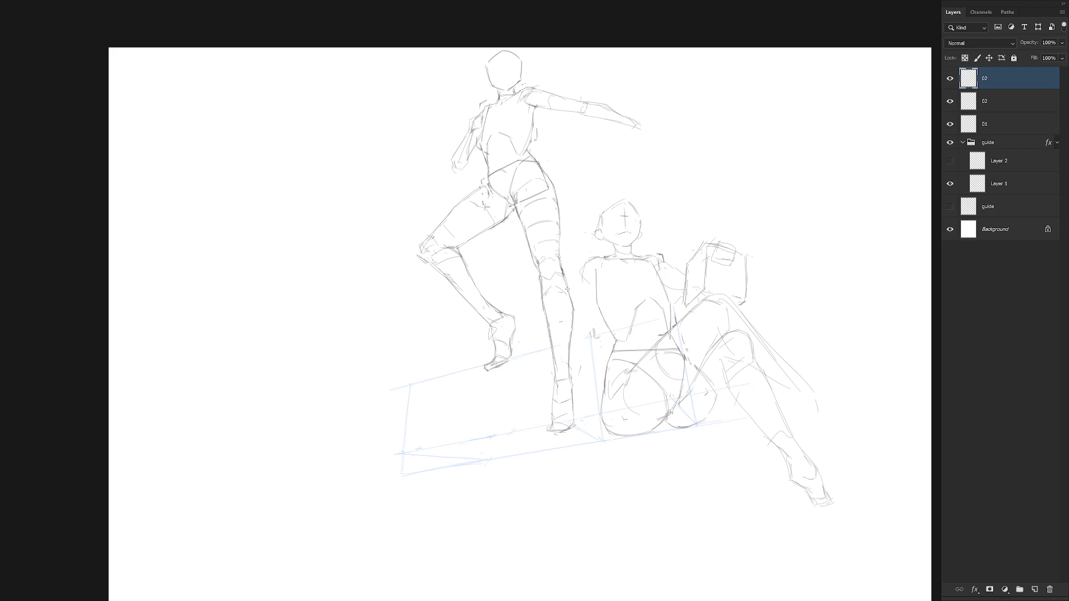
{"action": "left_click_drag", "start_coordinate": [575, 274], "coordinate": [536, 343]}
{"action": "key", "text": "ctrl+z"}
{"action": "key", "text": "ctrl+z"}
{"action": "key", "text": "ctrl+z"}
{"action": "left_click_drag", "start_coordinate": [568, 224], "coordinate": [591, 234]}
{"action": "key", "text": "ctrl+z"}
{"action": "mouse_move", "coordinate": [572, 236]}
{"action": "left_mouse_down"}
{"action": "mouse_move", "coordinate": [591, 223]}
{"action": "mouse_move", "coordinate": [581, 262]}
{"action": "mouse_move", "coordinate": [596, 285]}
{"action": "left_mouse_up"}
{"action": "key", "text": "ctrl+z"}
{"action": "key", "text": "ctrl+z"}
{"action": "left_click_drag", "start_coordinate": [600, 238], "coordinate": [588, 271]}
{"action": "mouse_move", "coordinate": [582, 221]}
{"action": "left_mouse_down"}
{"action": "mouse_move", "coordinate": [595, 215]}
{"action": "mouse_move", "coordinate": [574, 243]}
{"action": "left_mouse_up"}
{"action": "left_click_drag", "start_coordinate": [582, 203], "coordinate": [582, 214]}
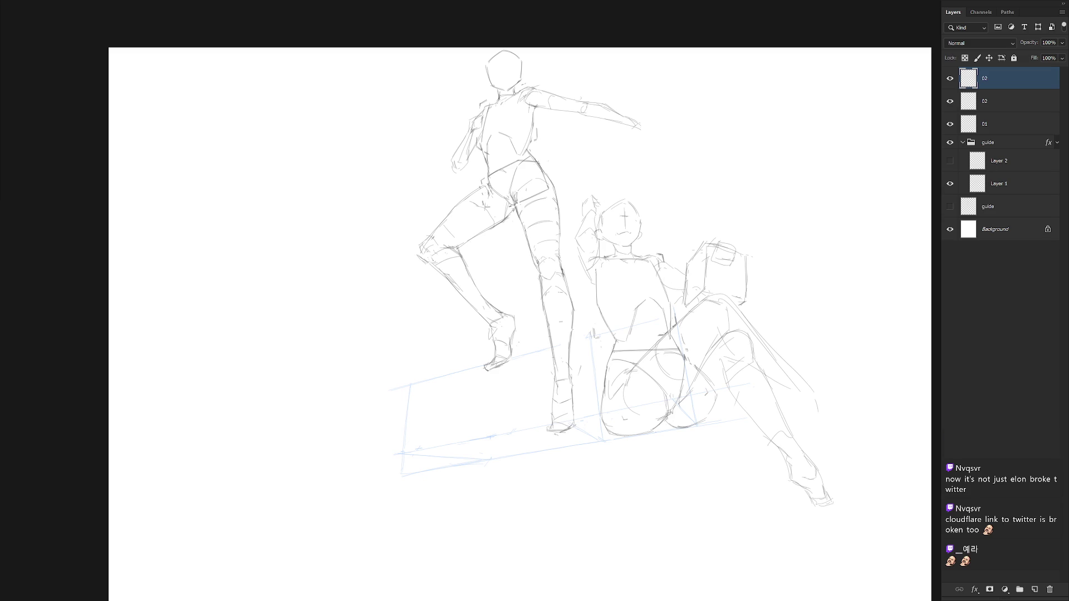
Zoom in on the seated figure's raised arm beside her head
{"action": "scroll", "coordinate": [608, 247], "scroll_direction": "up", "scroll_amount": 1}
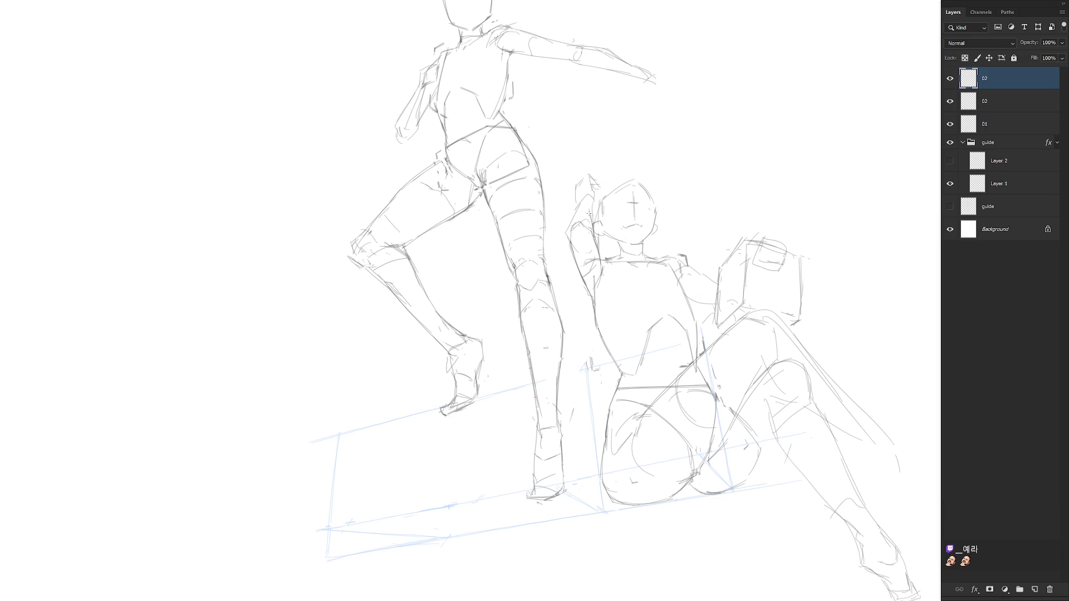
Add strokes along the raised arm, then a faint left-torso line with a larger brush
{"action": "mouse_move", "coordinate": [579, 216]}
{"action": "left_mouse_down"}
{"action": "mouse_move", "coordinate": [580, 257]}
{"action": "mouse_move", "coordinate": [570, 245]}
{"action": "left_mouse_up"}
{"action": "left_click_drag", "start_coordinate": [581, 250], "coordinate": [573, 274]}
{"action": "key", "text": "e"}
{"action": "left_click_drag", "start_coordinate": [591, 295], "coordinate": [598, 341]}
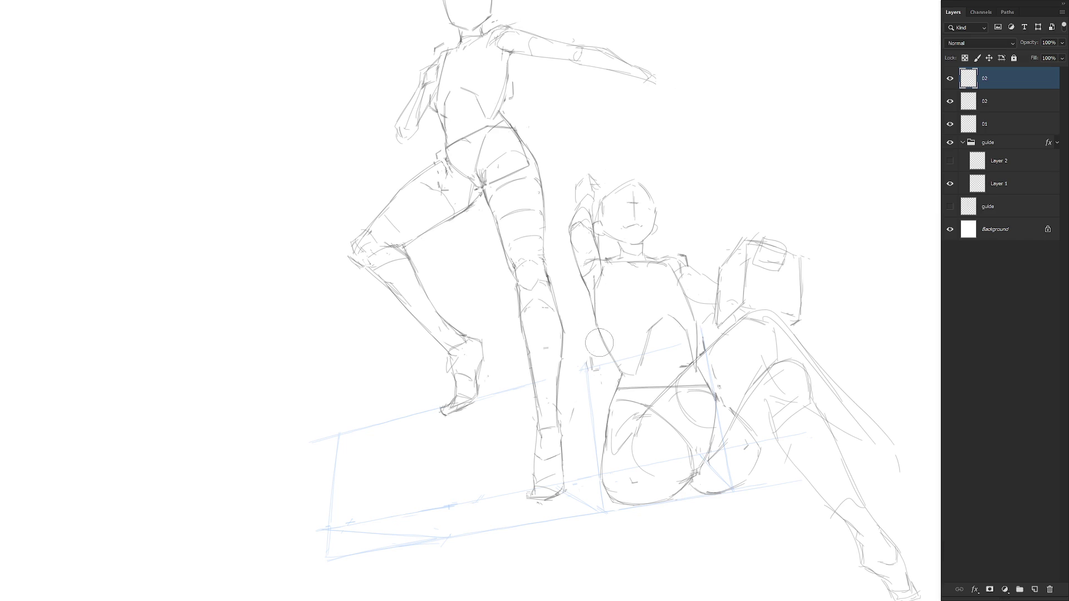
{"action": "left_click", "coordinate": [1005, 105]}
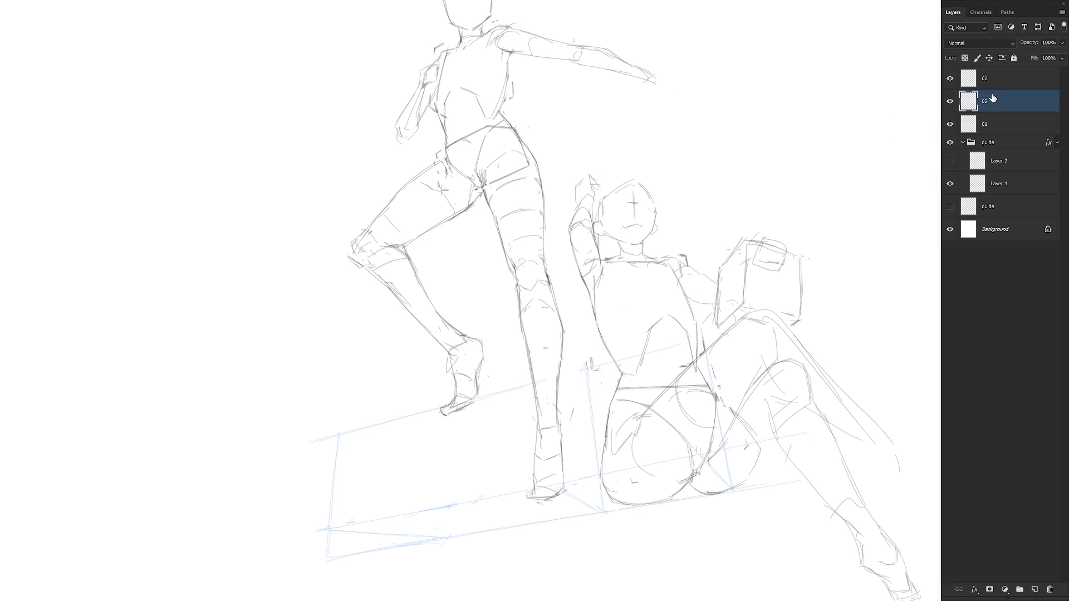
Move the standing figure on layer 01 up and to the right
{"action": "left_click_drag", "start_coordinate": [1002, 81], "coordinate": [1011, 82]}
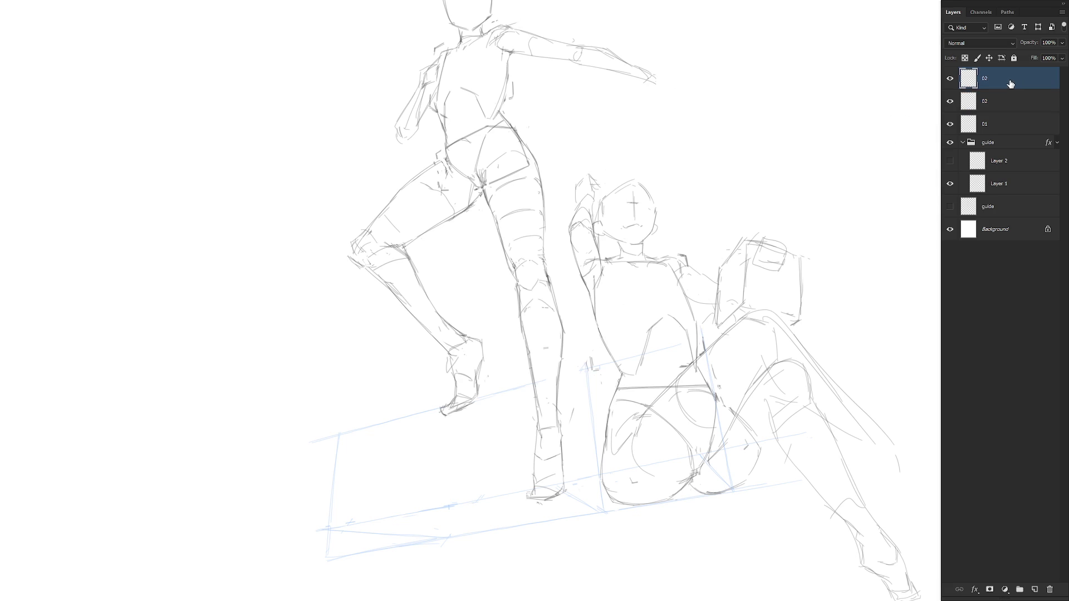
{"action": "left_click", "coordinate": [949, 78]}
{"action": "left_click", "coordinate": [949, 78]}
{"action": "scroll", "coordinate": [752, 338], "scroll_direction": "down", "scroll_amount": 2}
{"action": "left_click", "coordinate": [1002, 123]}
{"action": "mouse_move", "coordinate": [675, 468]}
{"action": "left_mouse_down"}
{"action": "mouse_move", "coordinate": [711, 441]}
{"action": "mouse_move", "coordinate": [683, 469]}
{"action": "left_mouse_up"}
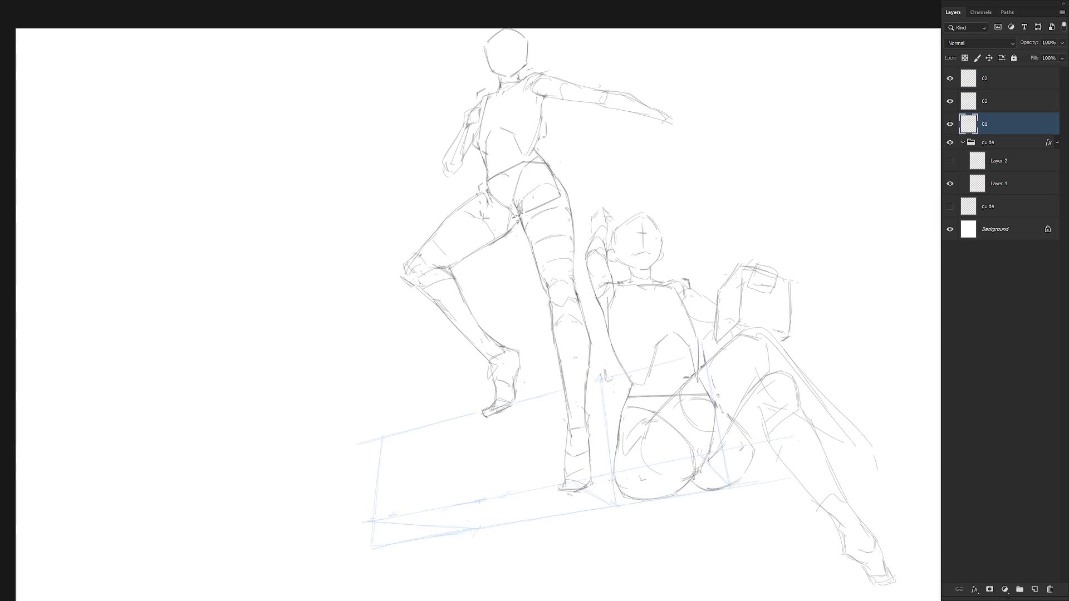
{"action": "left_click_drag", "start_coordinate": [638, 488], "coordinate": [650, 485]}
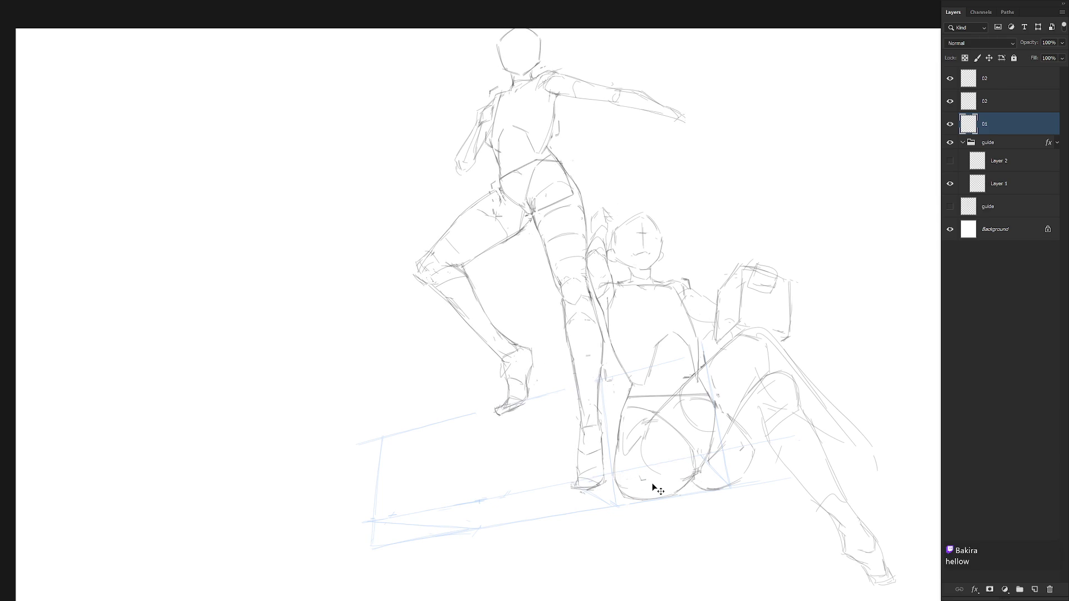
Toggle layers 01 and both 02 layers to compare, undoing the last nudge
{"action": "scroll", "coordinate": [666, 465], "scroll_direction": "down", "scroll_amount": 2}
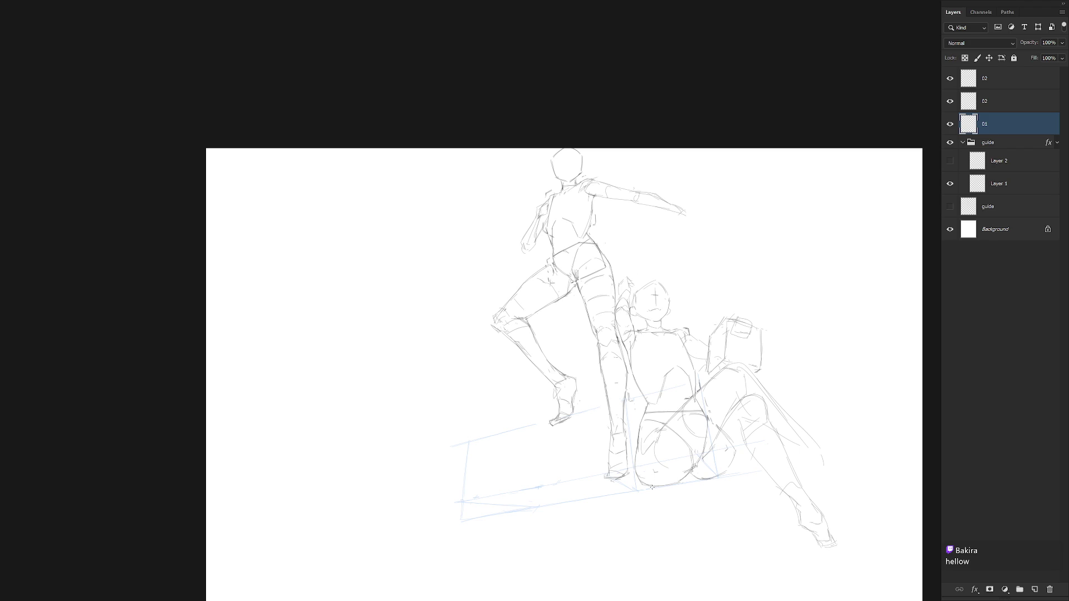
{"action": "left_click", "coordinate": [950, 124]}
{"action": "left_click", "coordinate": [949, 124]}
{"action": "key", "text": "ctrl+z"}
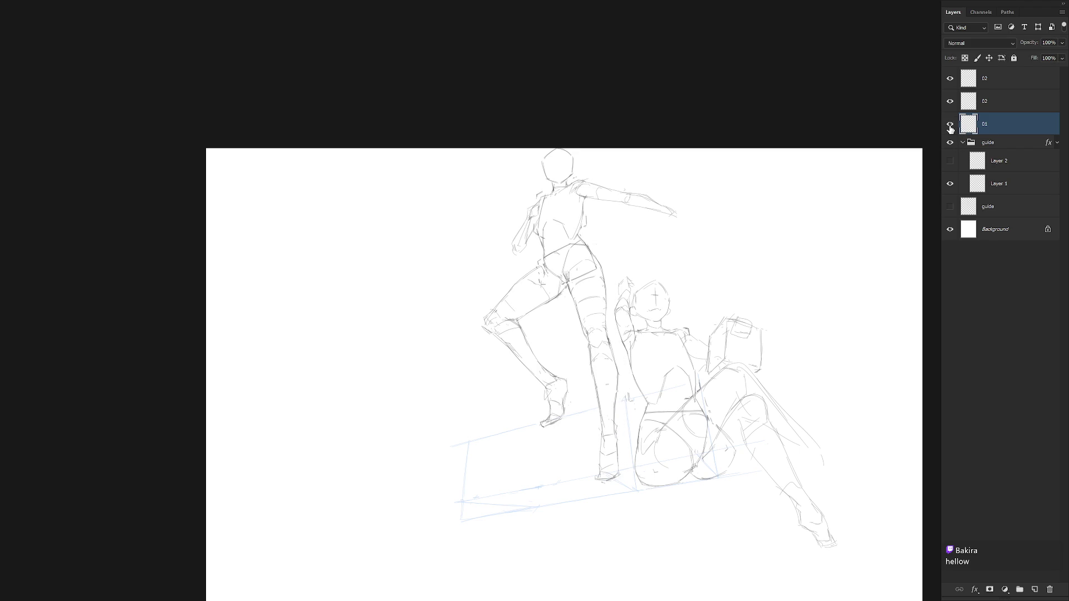
{"action": "left_click", "coordinate": [950, 124]}
{"action": "left_click", "coordinate": [989, 108]}
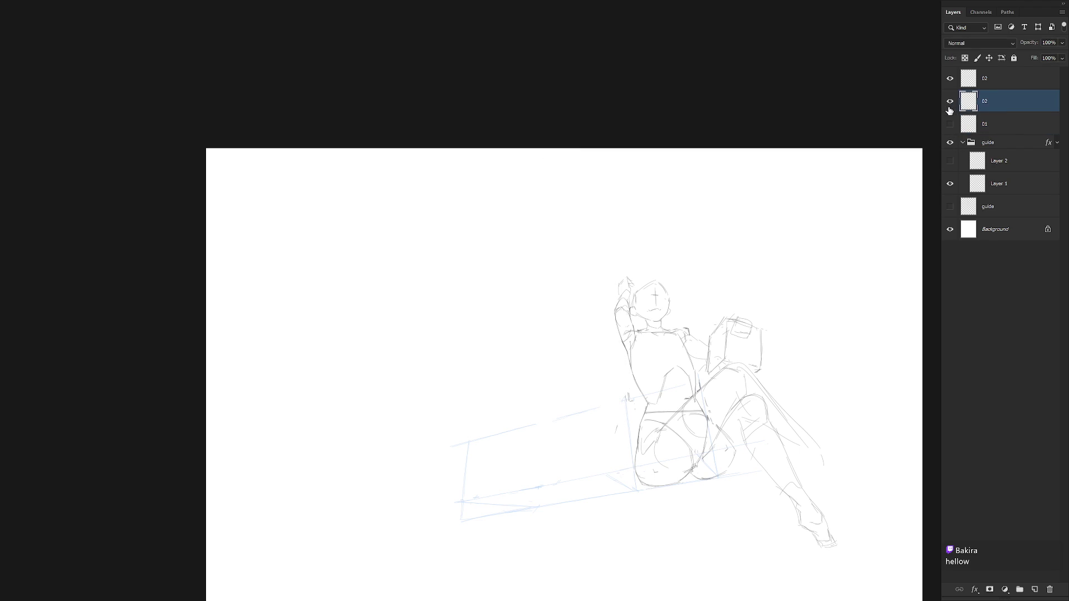
{"action": "left_click", "coordinate": [950, 125]}
{"action": "left_click", "coordinate": [949, 105]}
{"action": "left_click", "coordinate": [949, 101]}
{"action": "left_click", "coordinate": [949, 78]}
{"action": "left_click", "coordinate": [949, 78]}
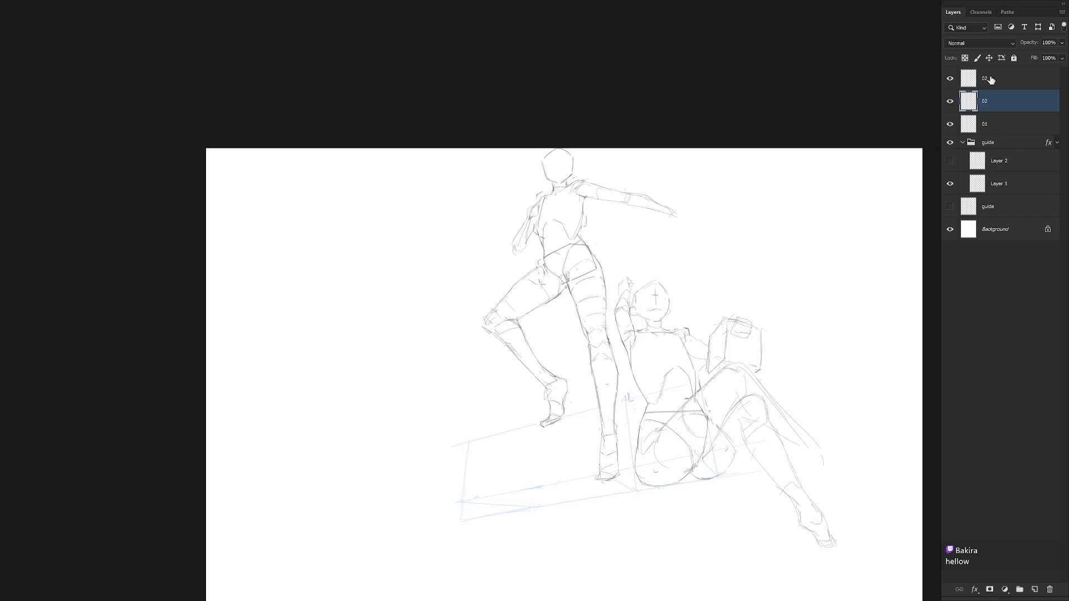
Cut the seated figure's head-and-arm strokes from the top 02 layer onto a hidden Layer 3
{"action": "left_click", "coordinate": [990, 80]}
{"action": "mouse_move", "coordinate": [613, 384]}
{"action": "left_mouse_down"}
{"action": "mouse_move", "coordinate": [681, 331]}
{"action": "mouse_move", "coordinate": [618, 387]}
{"action": "left_mouse_up"}
{"action": "key", "text": "ctrl+shift+j"}
{"action": "left_click", "coordinate": [949, 78]}
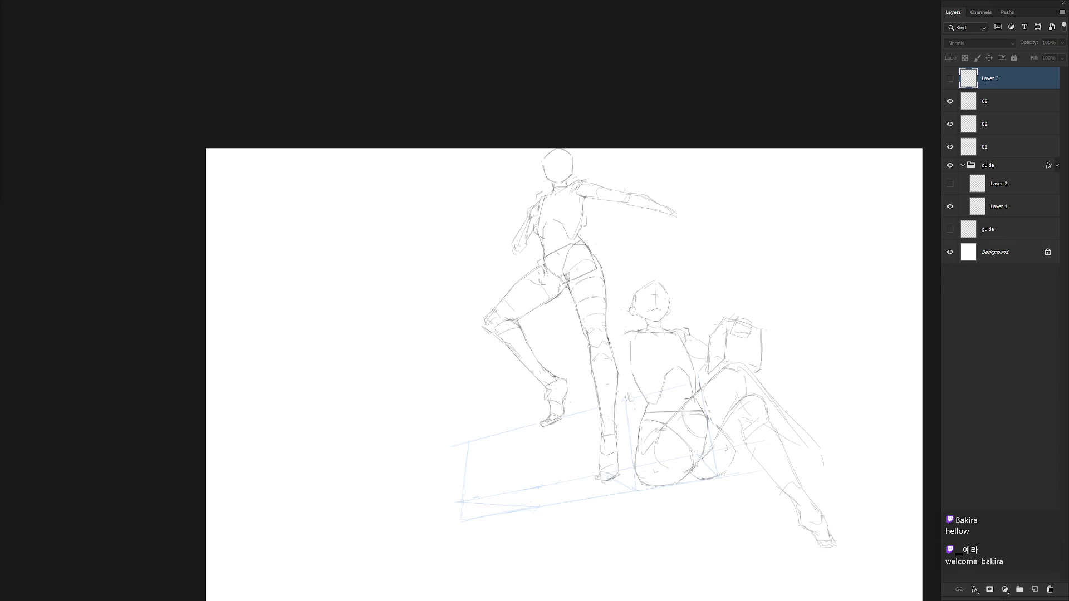
Add a shoulder stroke and sketch the box's top and side edges under the standing foot
{"action": "scroll", "coordinate": [706, 334], "scroll_direction": "up", "scroll_amount": 2}
{"action": "key", "text": "alt+bracketleft"}
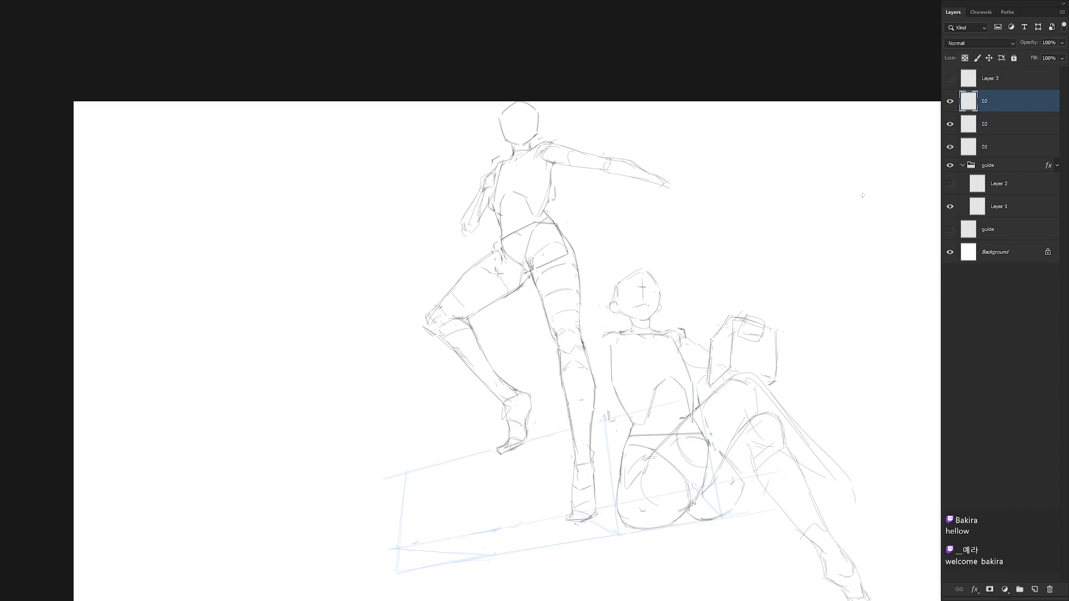
{"action": "left_click_drag", "start_coordinate": [600, 338], "coordinate": [592, 358]}
{"action": "mouse_move", "coordinate": [484, 466]}
{"action": "left_mouse_down"}
{"action": "mouse_move", "coordinate": [536, 448]}
{"action": "mouse_move", "coordinate": [500, 462]}
{"action": "mouse_move", "coordinate": [523, 450]}
{"action": "mouse_move", "coordinate": [555, 456]}
{"action": "left_mouse_up"}
{"action": "key", "text": "ctrl+z"}
{"action": "left_click_drag", "start_coordinate": [490, 471], "coordinate": [482, 525]}
{"action": "mouse_move", "coordinate": [559, 457]}
{"action": "left_mouse_down"}
{"action": "mouse_move", "coordinate": [567, 508]}
{"action": "mouse_move", "coordinate": [563, 492]}
{"action": "left_mouse_up"}
{"action": "key", "text": "ctrl+z"}
{"action": "key", "text": "ctrl+z"}
{"action": "mouse_move", "coordinate": [510, 447]}
{"action": "left_mouse_down"}
{"action": "mouse_move", "coordinate": [560, 458]}
{"action": "mouse_move", "coordinate": [569, 515]}
{"action": "left_mouse_up"}
Erase stray lines and redraw the box's left, right, front and bottom edges
{"action": "key", "text": "e"}
{"action": "left_click_drag", "start_coordinate": [488, 483], "coordinate": [484, 532]}
{"action": "key", "text": "b"}
{"action": "left_click_drag", "start_coordinate": [489, 473], "coordinate": [484, 533]}
{"action": "left_click_drag", "start_coordinate": [563, 466], "coordinate": [570, 506]}
{"action": "left_click_drag", "start_coordinate": [513, 469], "coordinate": [510, 506]}
{"action": "left_click_drag", "start_coordinate": [514, 454], "coordinate": [512, 478]}
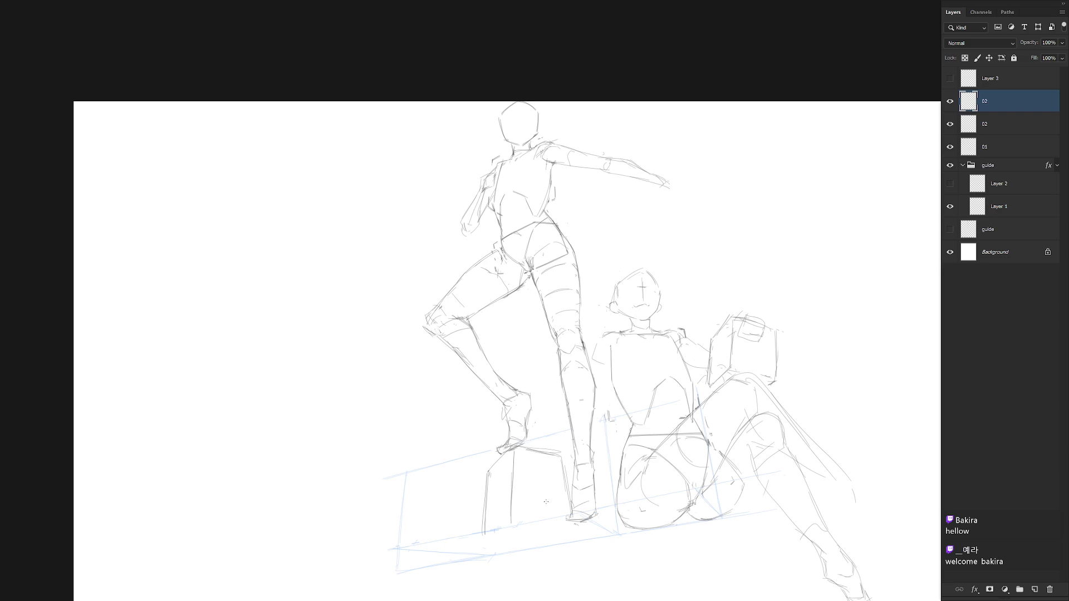
{"action": "mouse_move", "coordinate": [530, 541]}
{"action": "left_mouse_down"}
{"action": "mouse_move", "coordinate": [483, 539]}
{"action": "mouse_move", "coordinate": [576, 526]}
{"action": "left_mouse_up"}
{"action": "key", "text": "ctrl+z"}
{"action": "key", "text": "ctrl+z"}
{"action": "mouse_move", "coordinate": [520, 449]}
{"action": "left_mouse_down"}
{"action": "mouse_move", "coordinate": [561, 456]}
{"action": "mouse_move", "coordinate": [511, 523]}
{"action": "mouse_move", "coordinate": [570, 521]}
{"action": "left_mouse_up"}
{"action": "key", "text": "ctrl+z"}
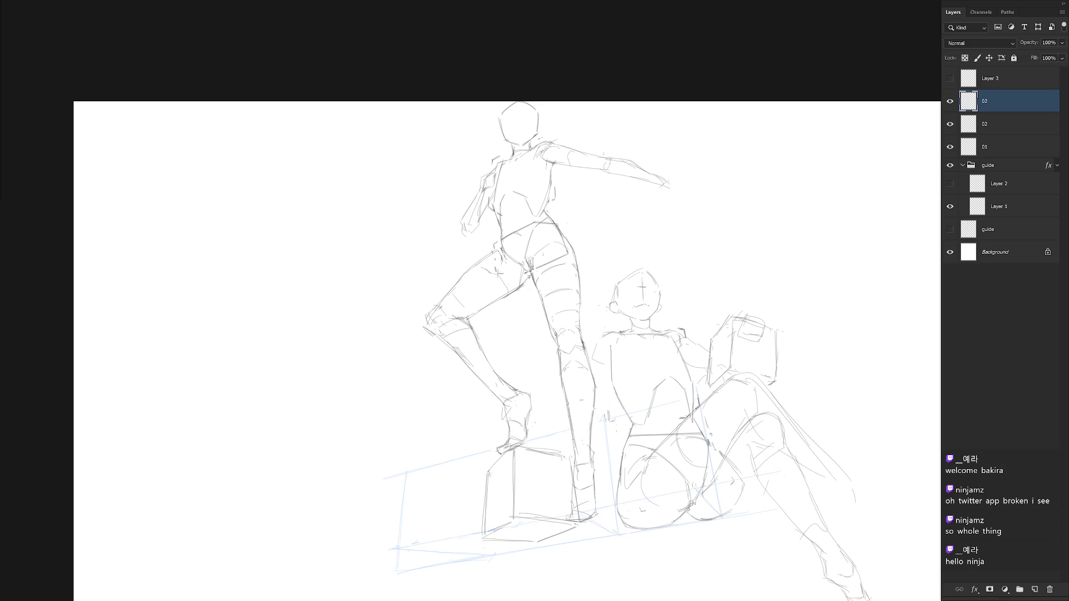
Sketch the seated figure's hand on the upper 02 layer and hide the standing figure
{"action": "left_click", "coordinate": [1018, 147]}
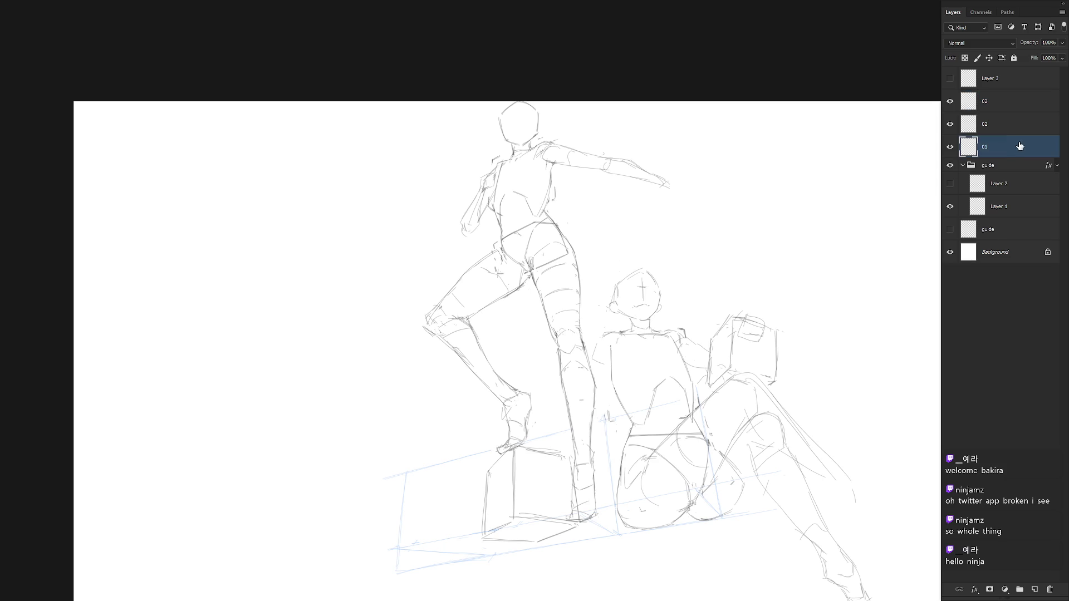
{"action": "left_click", "coordinate": [950, 100]}
{"action": "left_click", "coordinate": [950, 100]}
{"action": "left_click", "coordinate": [981, 107]}
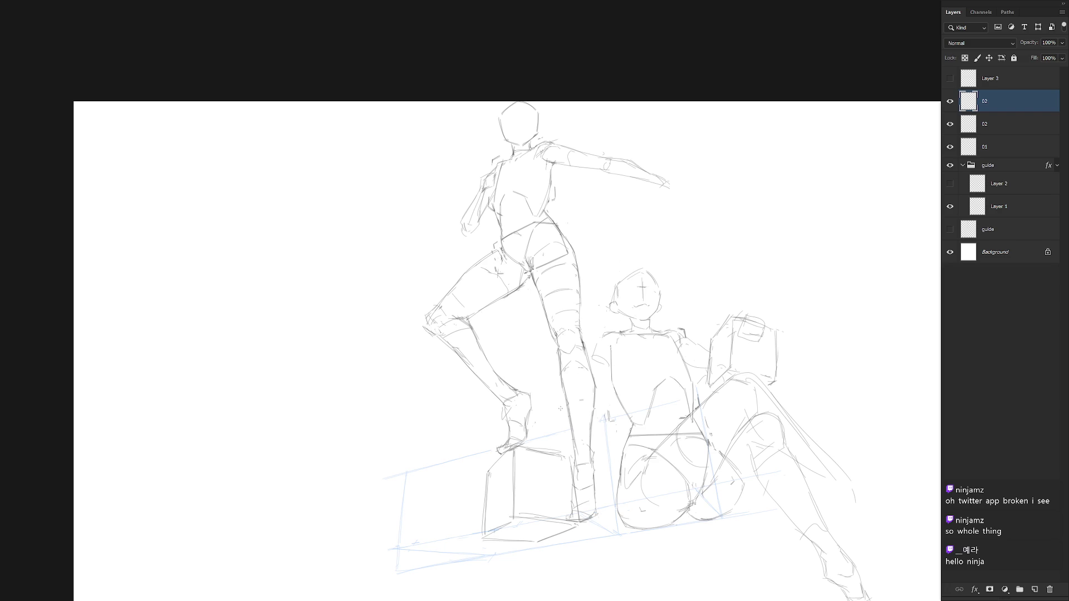
{"action": "left_click_drag", "start_coordinate": [560, 410], "coordinate": [576, 418]}
{"action": "left_click", "coordinate": [949, 146]}
Draw the lowered arm from shoulder to hand toward the box, then show the standing figure
{"action": "mouse_move", "coordinate": [591, 355]}
{"action": "left_mouse_down"}
{"action": "mouse_move", "coordinate": [564, 410]}
{"action": "mouse_move", "coordinate": [579, 413]}
{"action": "left_mouse_up"}
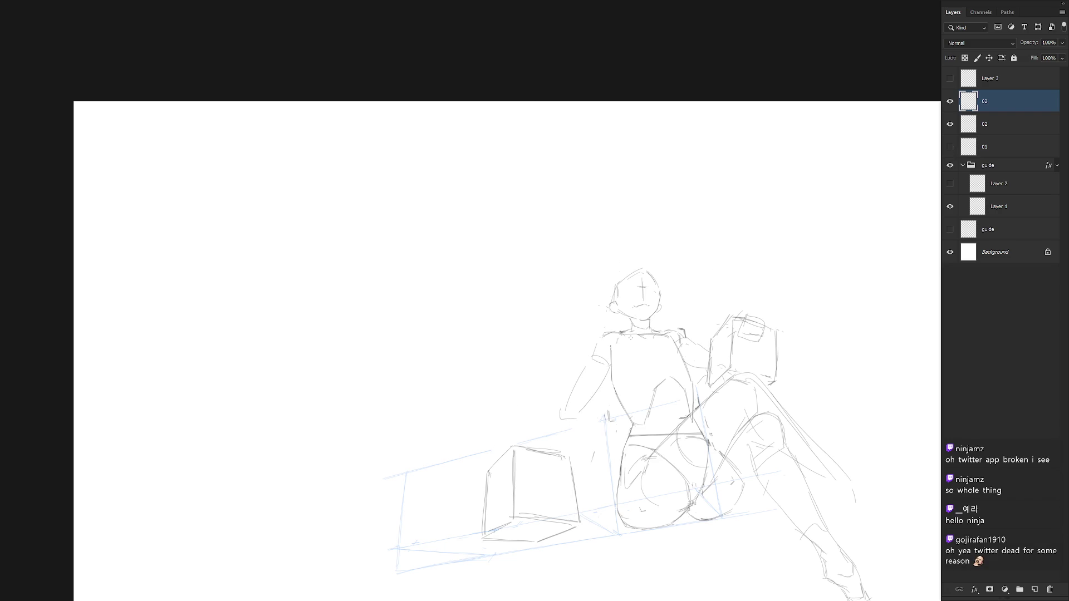
{"action": "key", "text": "ctrl+z"}
{"action": "left_click_drag", "start_coordinate": [594, 356], "coordinate": [562, 417]}
{"action": "left_click_drag", "start_coordinate": [573, 408], "coordinate": [517, 443]}
{"action": "key", "text": "ctrl+z"}
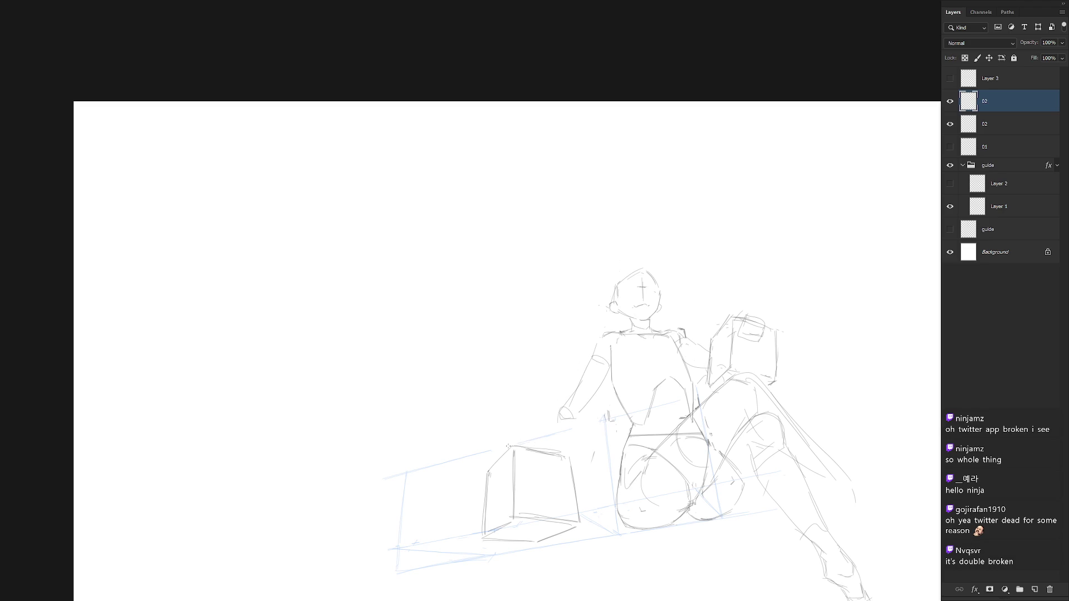
{"action": "mouse_move", "coordinate": [504, 445]}
{"action": "left_mouse_down"}
{"action": "mouse_move", "coordinate": [558, 415]}
{"action": "mouse_move", "coordinate": [510, 440]}
{"action": "mouse_move", "coordinate": [572, 424]}
{"action": "left_mouse_up"}
{"action": "key", "text": "ctrl+z"}
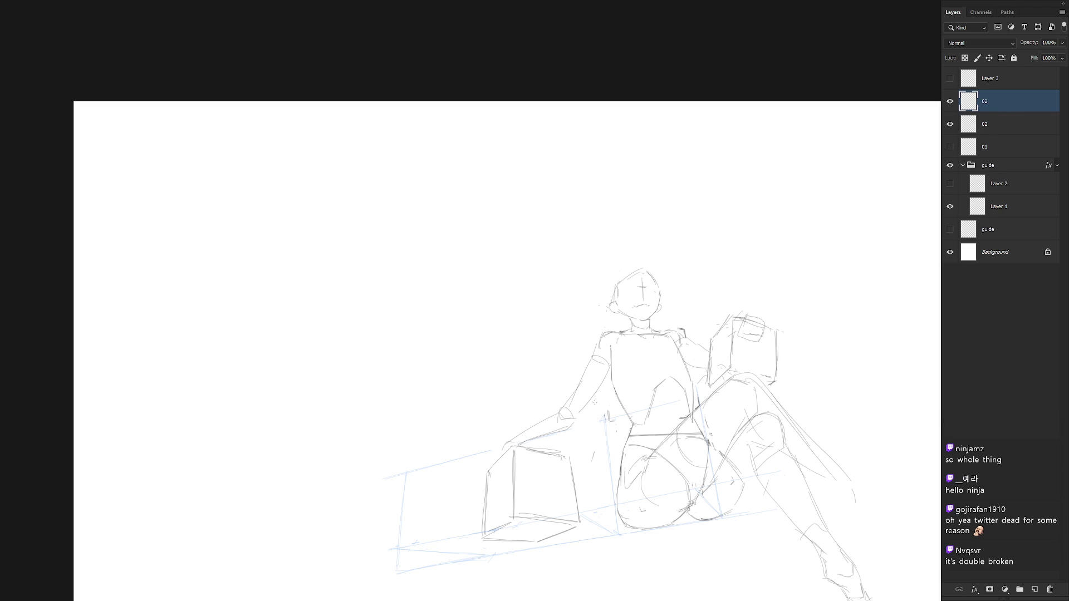
{"action": "left_click", "coordinate": [952, 147]}
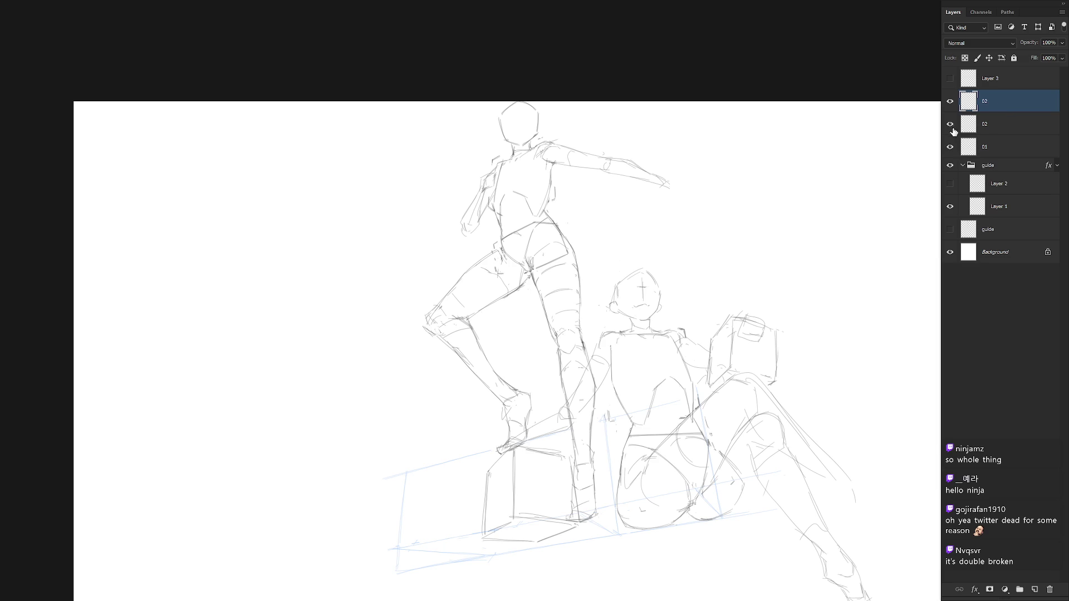
Sketch a curve along the standing leg, delete the box lines under the foot, and add shin strokes
{"action": "mouse_move", "coordinate": [559, 553]}
{"action": "left_mouse_down"}
{"action": "mouse_move", "coordinate": [600, 484]}
{"action": "mouse_move", "coordinate": [586, 427]}
{"action": "mouse_move", "coordinate": [489, 437]}
{"action": "left_mouse_up"}
{"action": "key", "text": "Delete"}
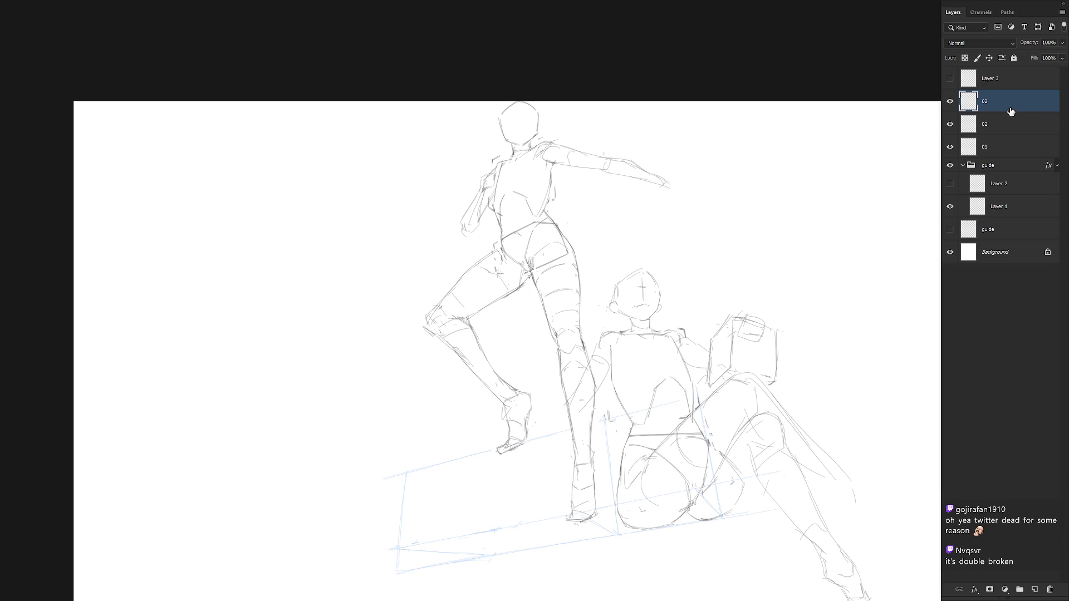
{"action": "left_click_drag", "start_coordinate": [580, 408], "coordinate": [564, 417]}
{"action": "left_click", "coordinate": [987, 134]}
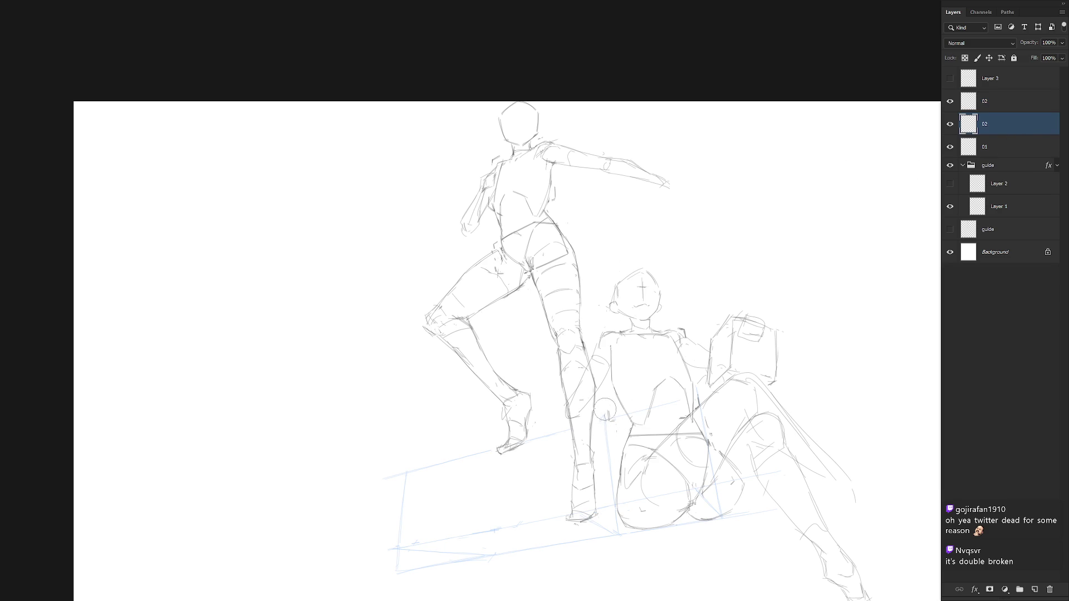
{"action": "left_click", "coordinate": [1015, 108]}
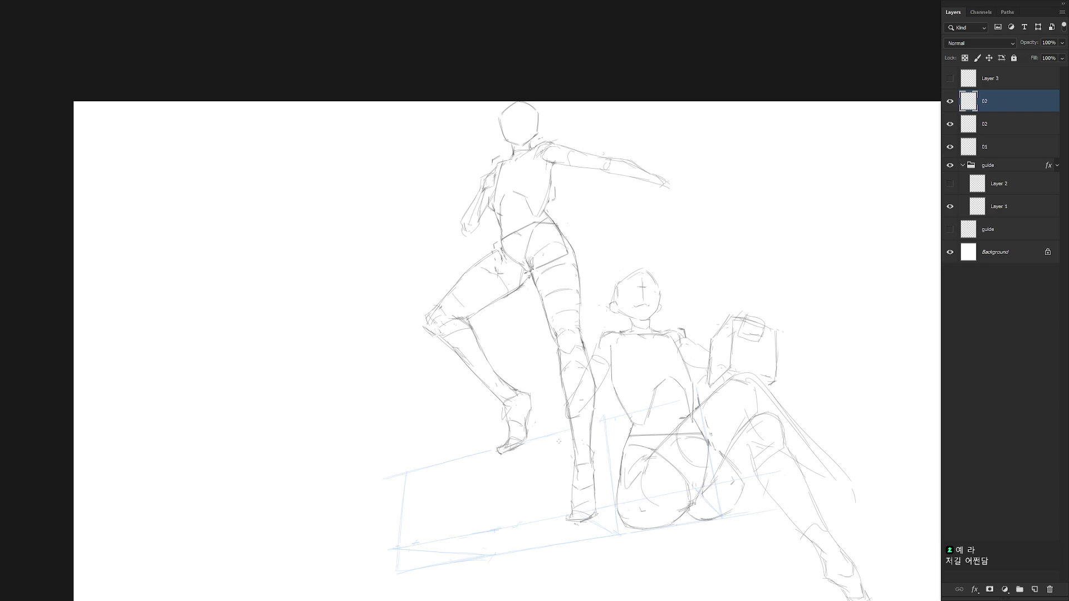
Sketch the seated figure's arm reaching down-left and refine the standing figure's knee and shin
{"action": "mouse_move", "coordinate": [572, 427]}
{"action": "left_mouse_down"}
{"action": "mouse_move", "coordinate": [533, 475]}
{"action": "mouse_move", "coordinate": [529, 463]}
{"action": "mouse_move", "coordinate": [521, 474]}
{"action": "left_mouse_up"}
{"action": "mouse_move", "coordinate": [579, 402]}
{"action": "left_mouse_down"}
{"action": "mouse_move", "coordinate": [562, 413]}
{"action": "mouse_move", "coordinate": [579, 419]}
{"action": "mouse_move", "coordinate": [556, 444]}
{"action": "left_mouse_up"}
{"action": "left_click_drag", "start_coordinate": [594, 397], "coordinate": [581, 413]}
{"action": "mouse_move", "coordinate": [609, 365]}
{"action": "left_mouse_down"}
{"action": "mouse_move", "coordinate": [588, 403]}
{"action": "mouse_move", "coordinate": [583, 382]}
{"action": "left_mouse_up"}
{"action": "left_click_drag", "start_coordinate": [603, 334], "coordinate": [601, 386]}
{"action": "key", "text": "alt+bracketleft"}
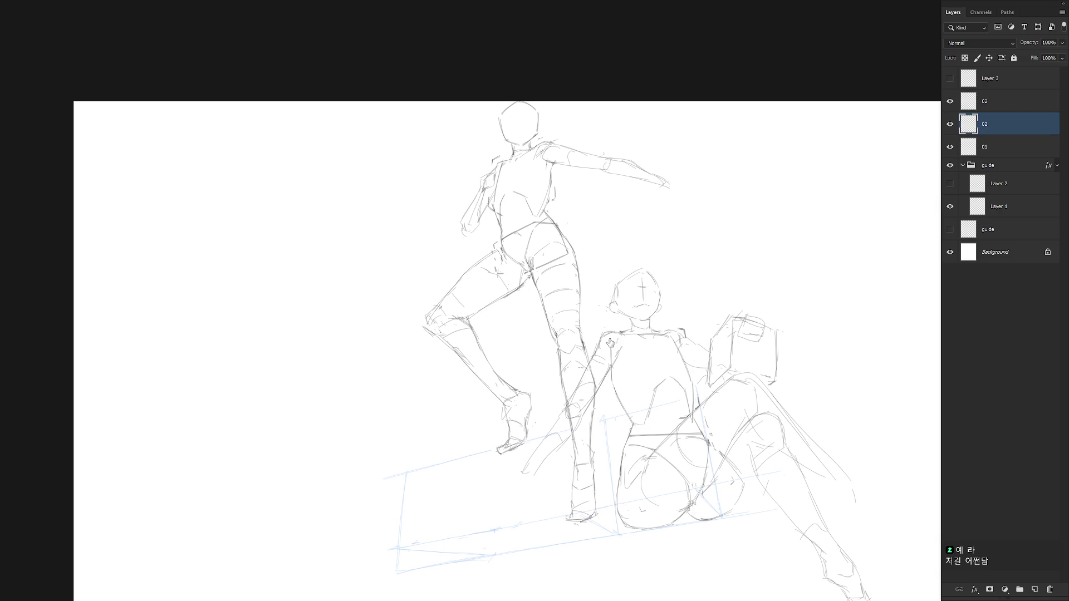
Shape the reaching hand and fingers on the upper 02 layer, then view the whole sketch
{"action": "left_click", "coordinate": [1010, 101]}
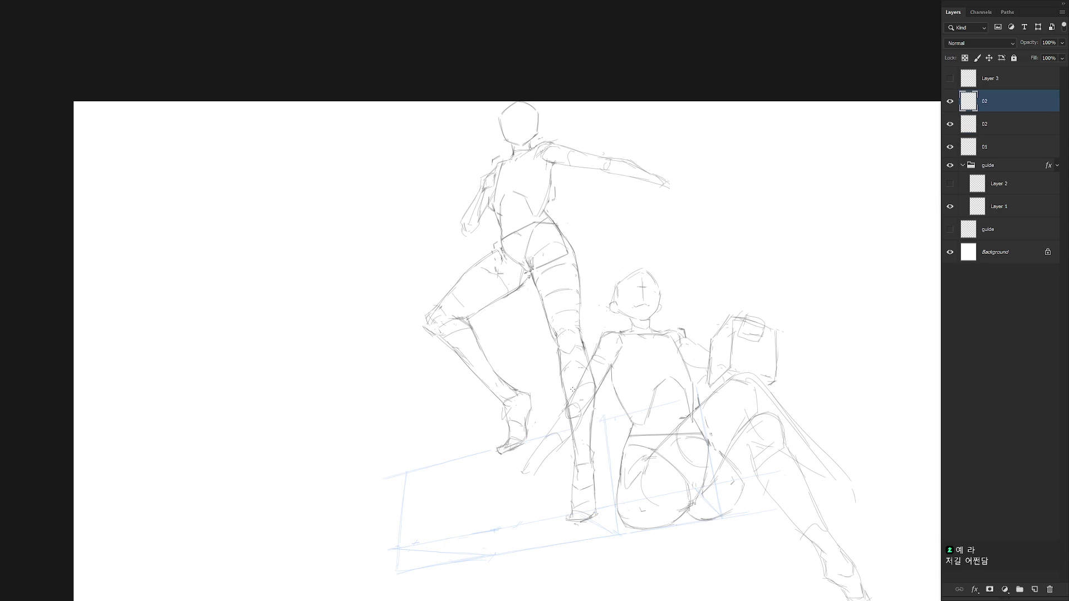
{"action": "mouse_move", "coordinate": [532, 460]}
{"action": "left_mouse_down"}
{"action": "mouse_move", "coordinate": [536, 480]}
{"action": "mouse_move", "coordinate": [556, 446]}
{"action": "mouse_move", "coordinate": [528, 464]}
{"action": "left_mouse_up"}
{"action": "left_click_drag", "start_coordinate": [549, 454], "coordinate": [563, 430]}
{"action": "mouse_move", "coordinate": [541, 463]}
{"action": "left_mouse_down"}
{"action": "mouse_move", "coordinate": [547, 478]}
{"action": "mouse_move", "coordinate": [490, 483]}
{"action": "mouse_move", "coordinate": [531, 472]}
{"action": "mouse_move", "coordinate": [494, 483]}
{"action": "mouse_move", "coordinate": [511, 486]}
{"action": "left_mouse_up"}
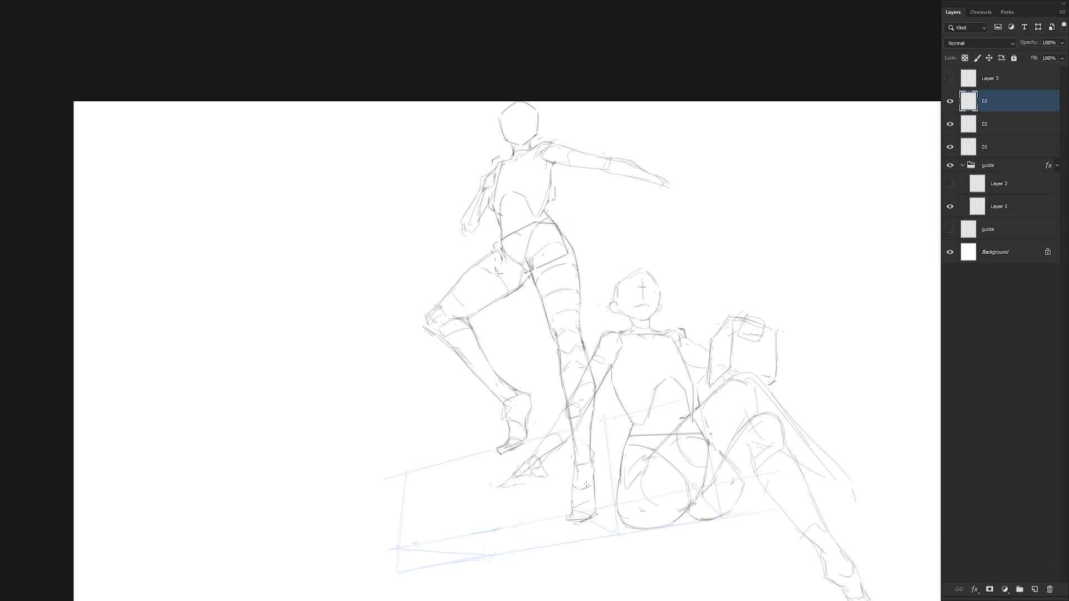
{"action": "scroll", "coordinate": [626, 467], "scroll_direction": "down", "scroll_amount": 1}
{"action": "left_click_drag", "start_coordinate": [609, 456], "coordinate": [598, 432]}
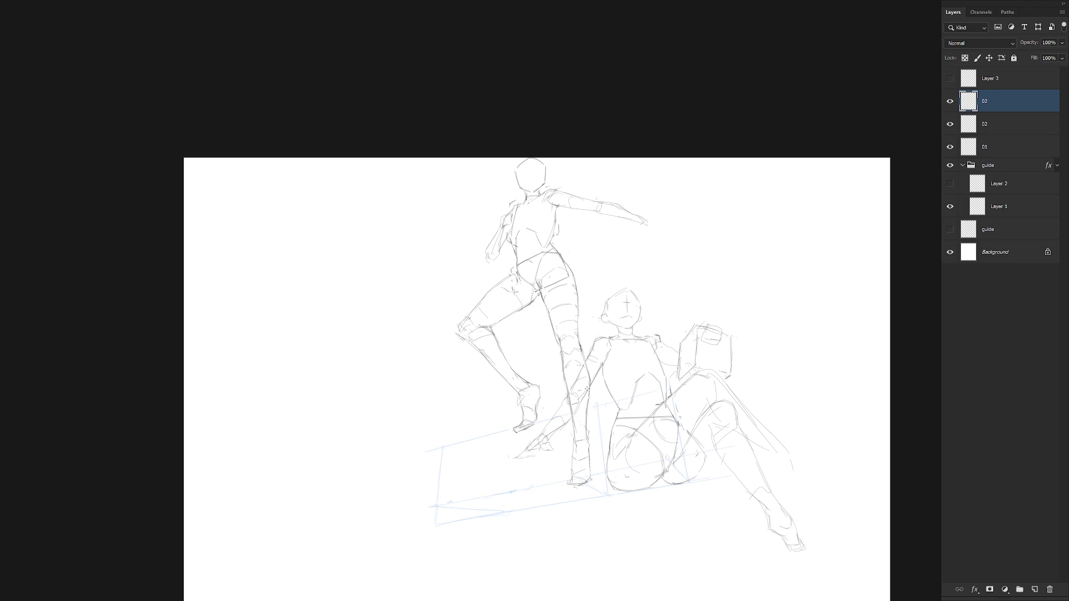
Make layer 01 active, zoom in, and hide the 02 figure sketch
{"action": "key", "text": "alt+bracketleft"}
{"action": "key", "text": "alt+bracketleft"}
{"action": "scroll", "coordinate": [609, 396], "scroll_direction": "up", "scroll_amount": 2}
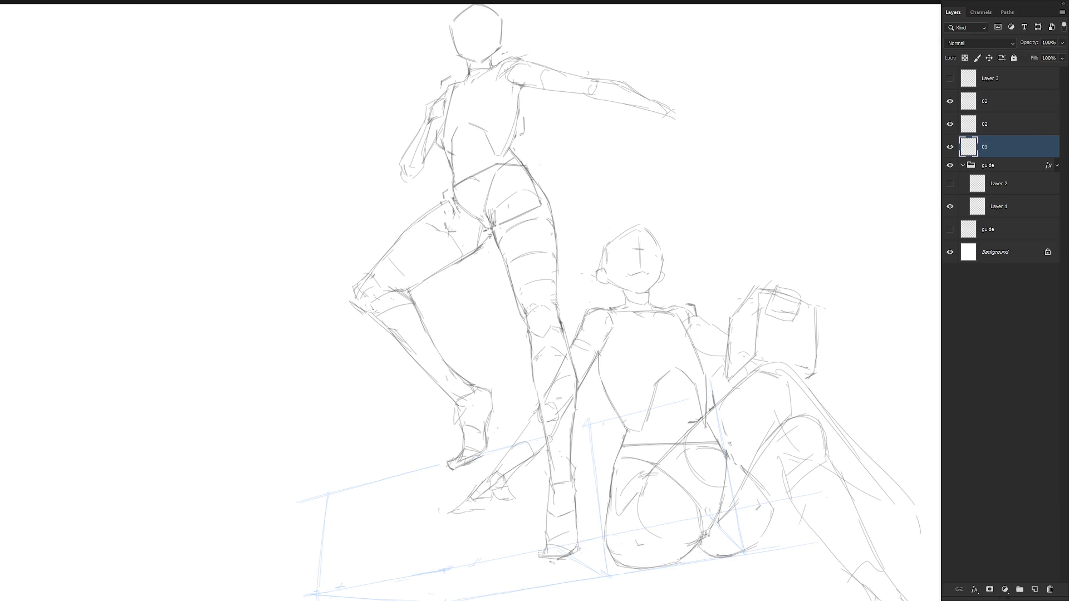
{"action": "left_click", "coordinate": [950, 131]}
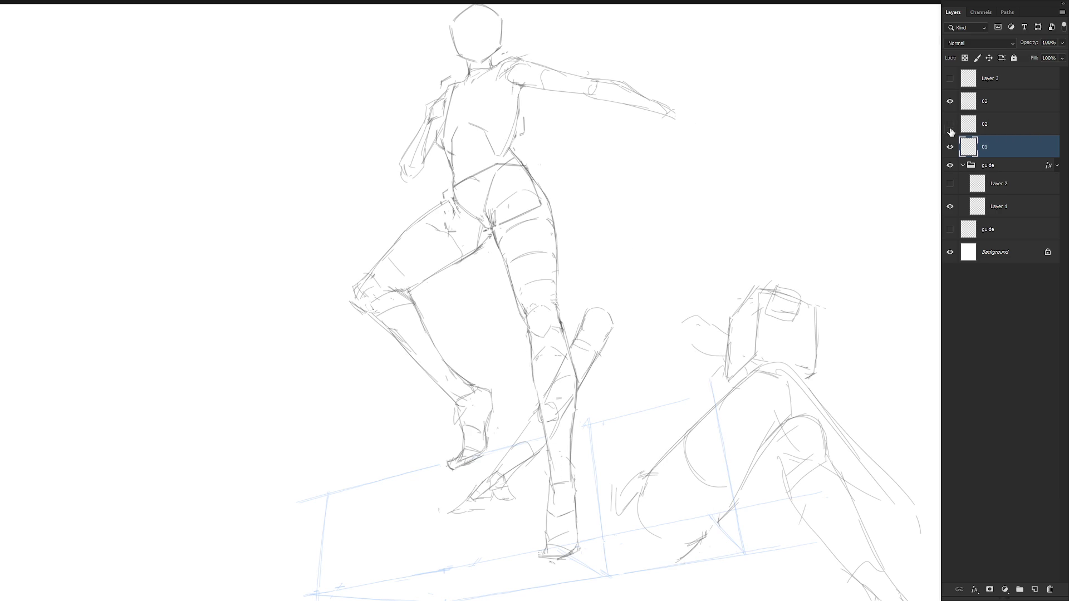
Erase and redraw the standing figure's left and right shin edges with darker lines
{"action": "left_click", "coordinate": [950, 125]}
{"action": "left_click", "coordinate": [951, 109]}
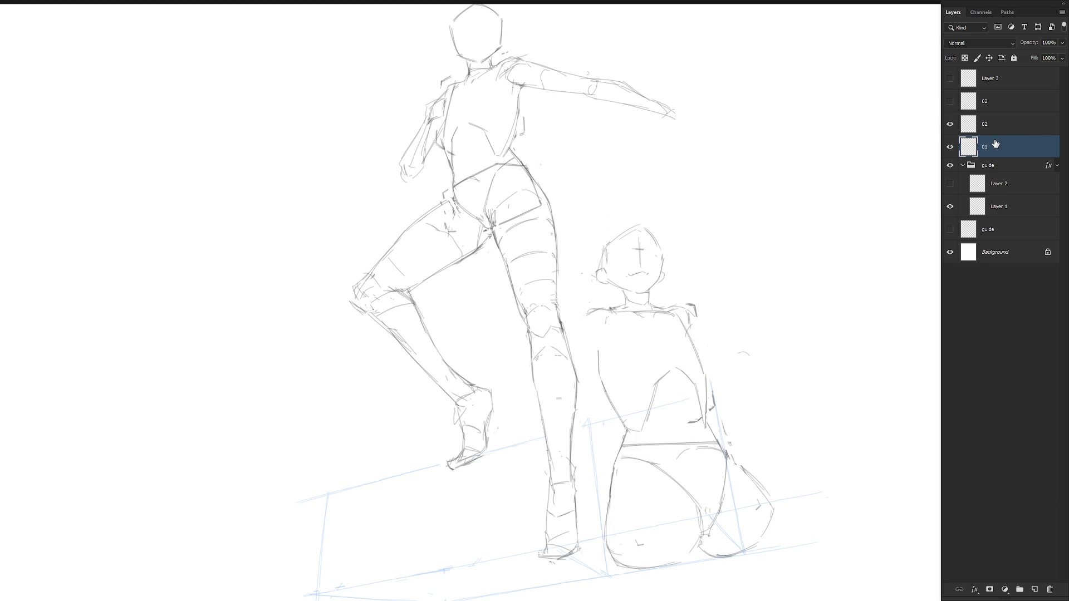
{"action": "mouse_move", "coordinate": [532, 372]}
{"action": "left_mouse_down"}
{"action": "mouse_move", "coordinate": [552, 473]}
{"action": "mouse_move", "coordinate": [539, 405]}
{"action": "mouse_move", "coordinate": [547, 450]}
{"action": "left_mouse_up"}
{"action": "left_click_drag", "start_coordinate": [533, 368], "coordinate": [542, 418]}
{"action": "key", "text": "ctrl+z"}
{"action": "left_click_drag", "start_coordinate": [532, 370], "coordinate": [548, 444]}
{"action": "left_click_drag", "start_coordinate": [530, 354], "coordinate": [546, 467]}
{"action": "left_click_drag", "start_coordinate": [561, 321], "coordinate": [577, 375]}
{"action": "left_click_drag", "start_coordinate": [561, 307], "coordinate": [579, 387]}
{"action": "left_click_drag", "start_coordinate": [562, 332], "coordinate": [572, 366]}
Show all three figure sketch layers again and make layer 01 active
{"action": "left_click", "coordinate": [950, 147]}
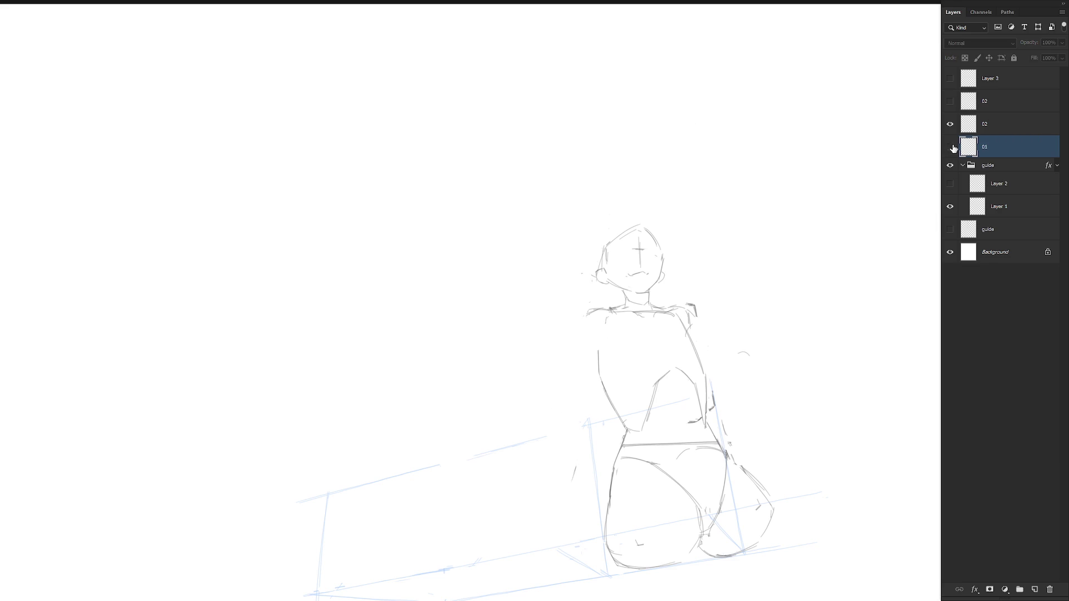
{"action": "left_click", "coordinate": [1010, 128]}
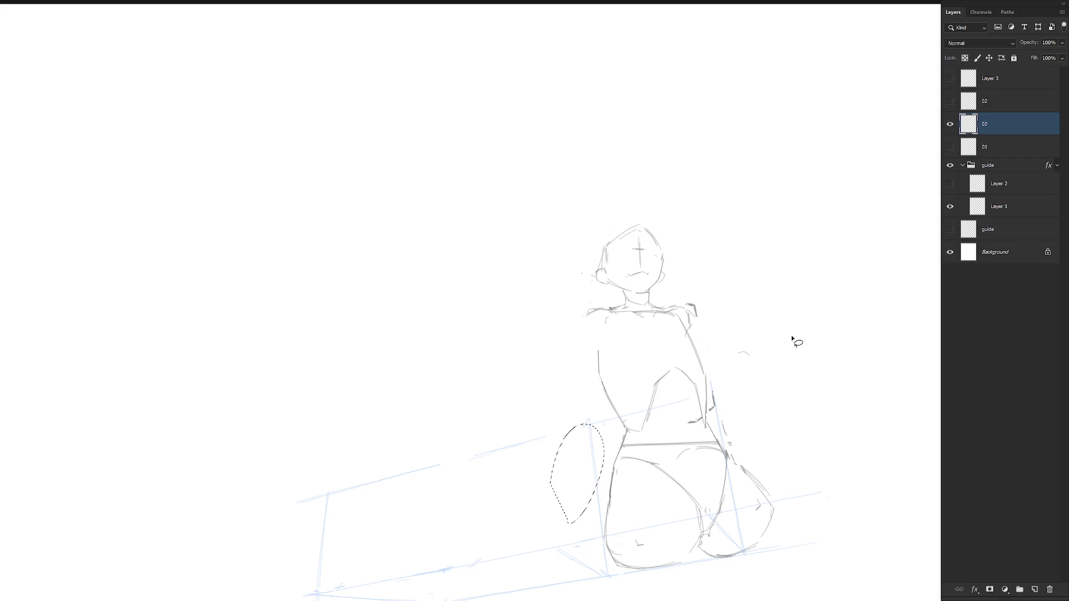
{"action": "left_click", "coordinate": [950, 101]}
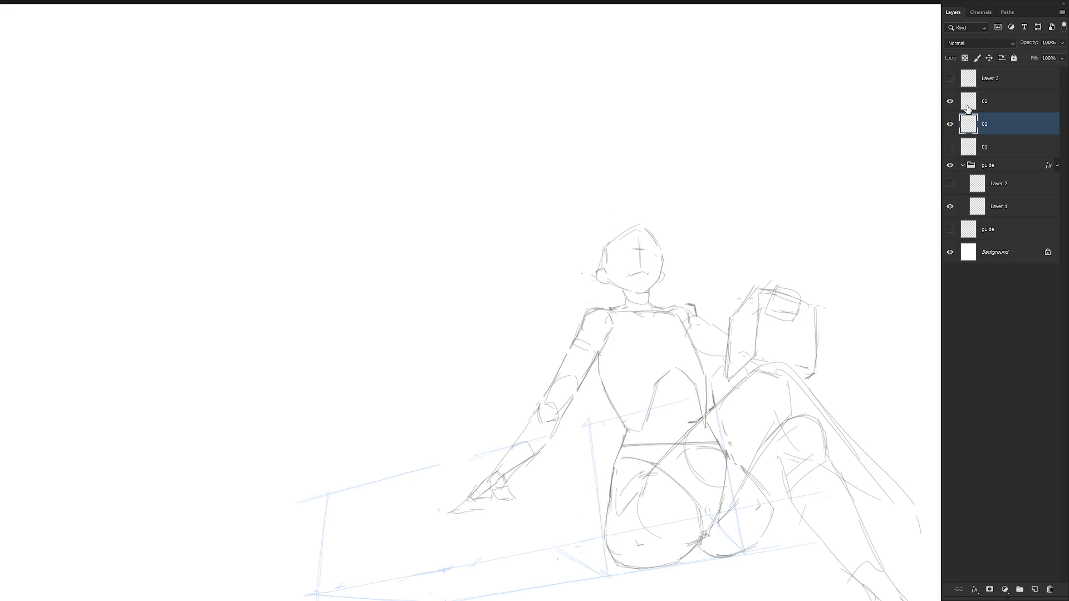
{"action": "left_click", "coordinate": [950, 146]}
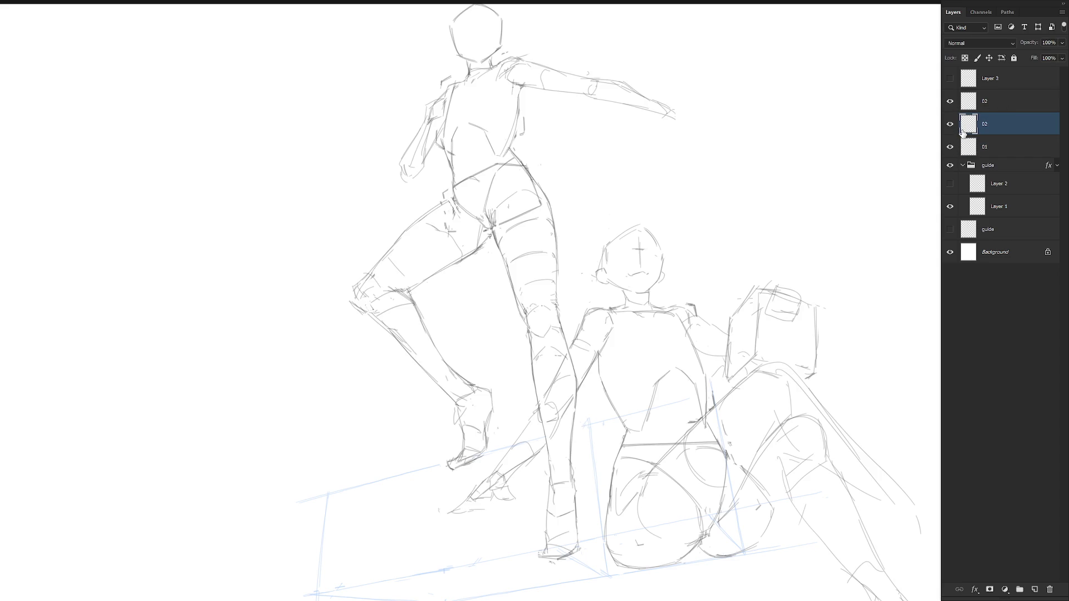
{"action": "left_click", "coordinate": [1005, 148]}
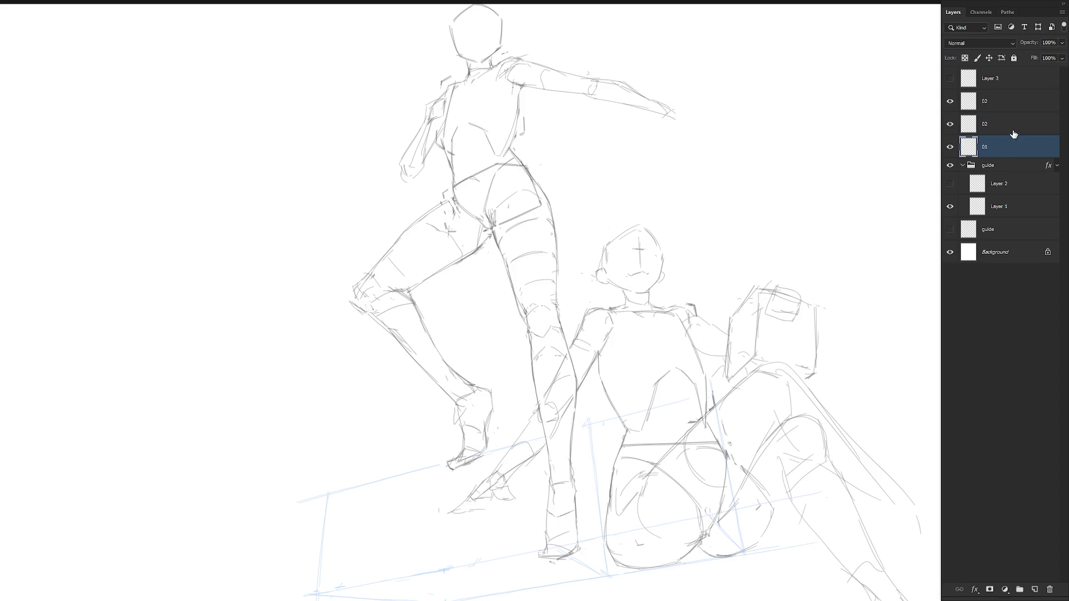
{"action": "scroll", "coordinate": [632, 390], "scroll_direction": "down", "scroll_amount": 2}
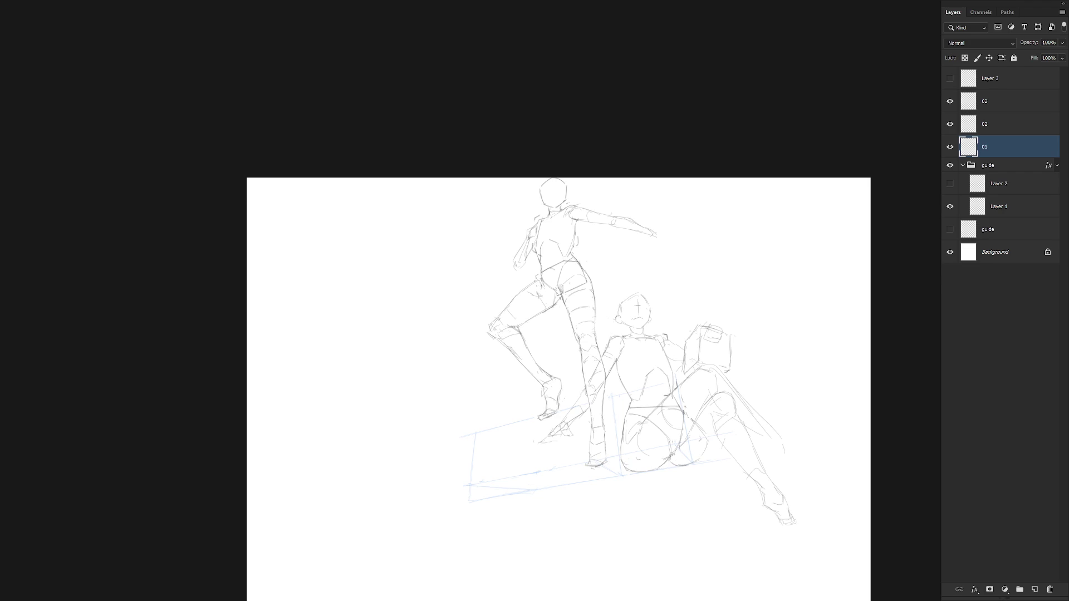
Add short strokes to the reclining figure's lower-left hand on the upper 02 layer
{"action": "scroll", "coordinate": [658, 239], "scroll_direction": "down", "scroll_amount": 3}
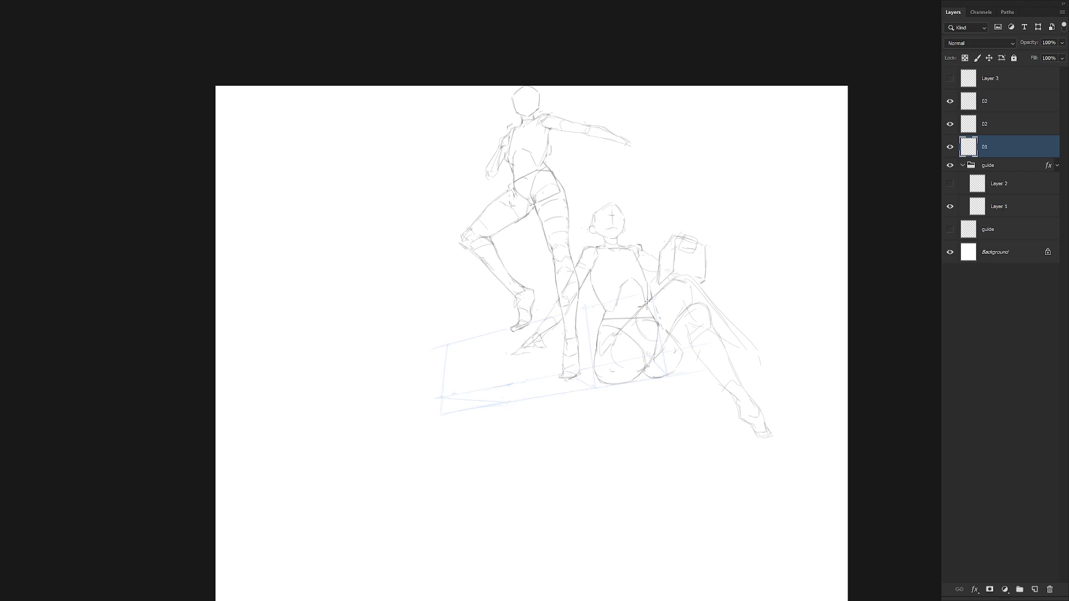
{"action": "scroll", "coordinate": [639, 331], "scroll_direction": "up", "scroll_amount": 1}
{"action": "scroll", "coordinate": [637, 355], "scroll_direction": "up", "scroll_amount": 1}
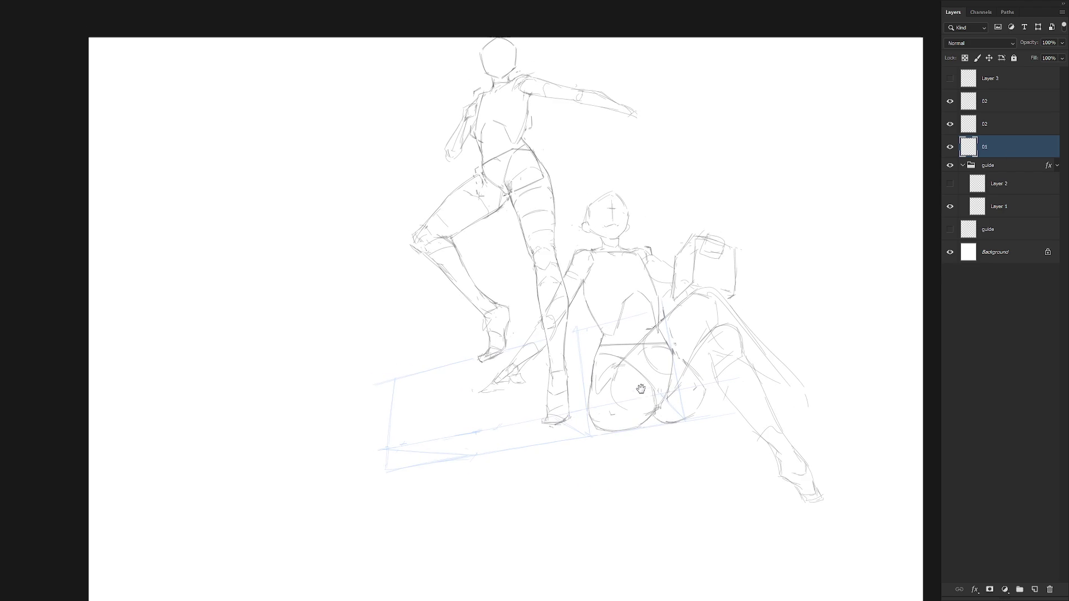
{"action": "left_click", "coordinate": [1000, 106]}
{"action": "scroll", "coordinate": [523, 378], "scroll_direction": "up", "scroll_amount": 1}
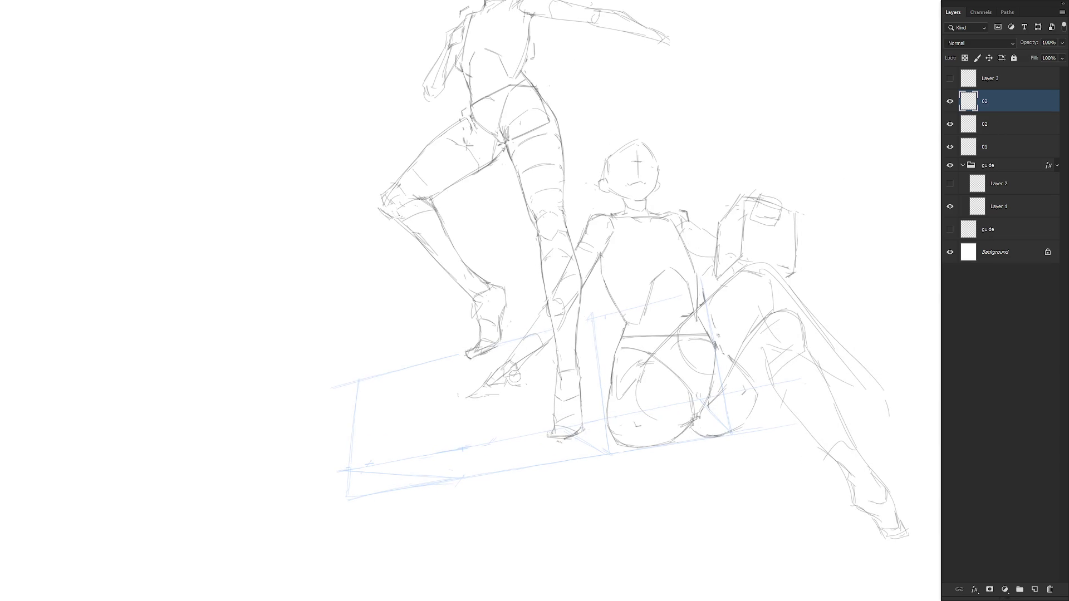
{"action": "left_click_drag", "start_coordinate": [492, 384], "coordinate": [516, 365]}
Add a new Layer 4 above the lower 02 sketch layer
{"action": "left_click", "coordinate": [995, 124]}
{"action": "key", "text": "ctrl+shift+n"}
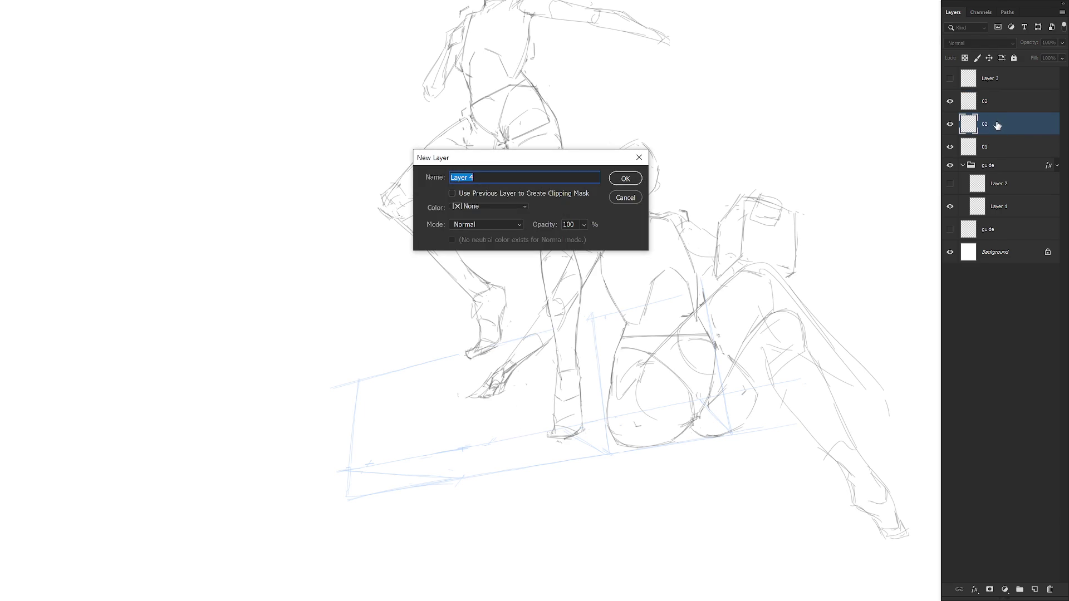
{"action": "key", "text": "Return"}
Sketch the round ball's outline under the seated figure's reaching hand
{"action": "mouse_move", "coordinate": [486, 384]}
{"action": "left_mouse_down"}
{"action": "mouse_move", "coordinate": [458, 386]}
{"action": "mouse_move", "coordinate": [446, 444]}
{"action": "mouse_move", "coordinate": [462, 385]}
{"action": "mouse_move", "coordinate": [426, 429]}
{"action": "mouse_move", "coordinate": [439, 445]}
{"action": "left_mouse_up"}
{"action": "mouse_move", "coordinate": [499, 387]}
{"action": "left_mouse_down"}
{"action": "mouse_move", "coordinate": [531, 418]}
{"action": "mouse_move", "coordinate": [526, 432]}
{"action": "left_mouse_up"}
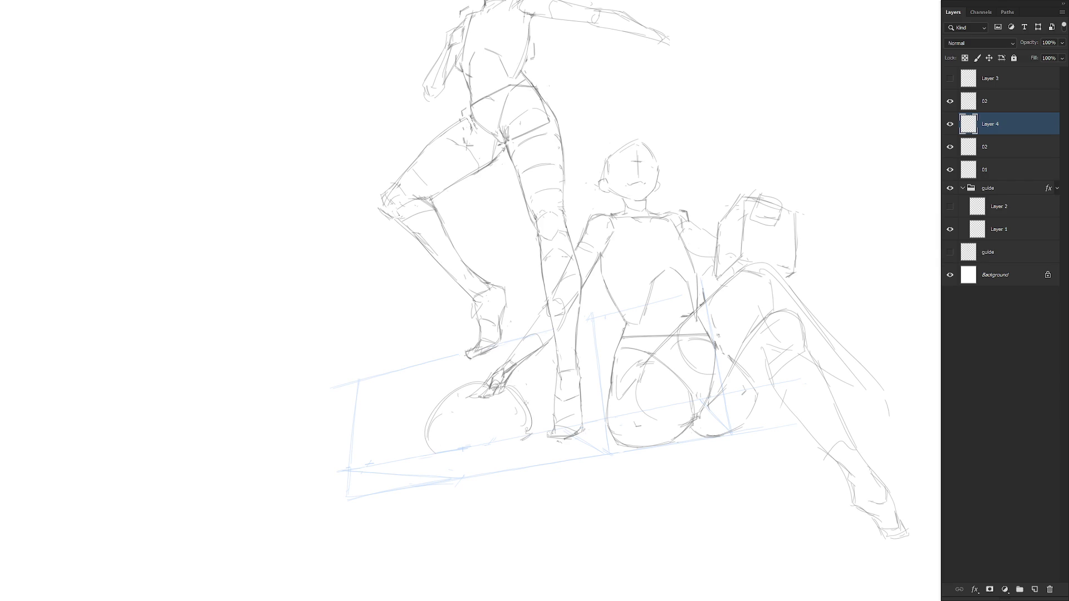
{"action": "mouse_move", "coordinate": [423, 433]}
{"action": "left_mouse_down"}
{"action": "mouse_move", "coordinate": [455, 474]}
{"action": "mouse_move", "coordinate": [427, 437]}
{"action": "mouse_move", "coordinate": [443, 470]}
{"action": "left_mouse_up"}
{"action": "left_click_drag", "start_coordinate": [531, 411], "coordinate": [522, 462]}
{"action": "scroll", "coordinate": [534, 453], "scroll_direction": "down", "scroll_amount": 3}
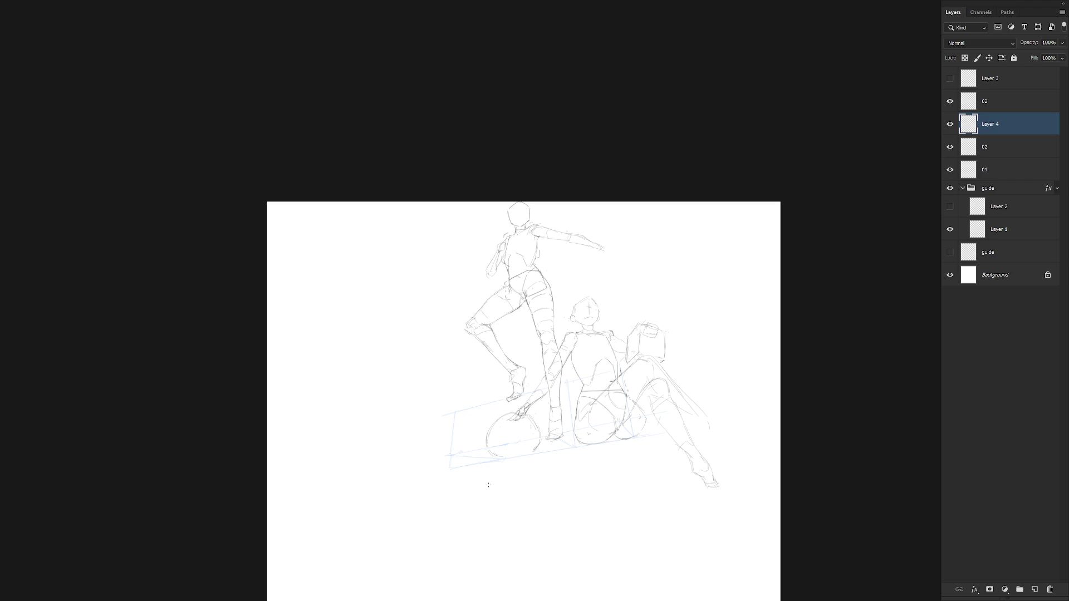
{"action": "scroll", "coordinate": [549, 393], "scroll_direction": "up", "scroll_amount": 2}
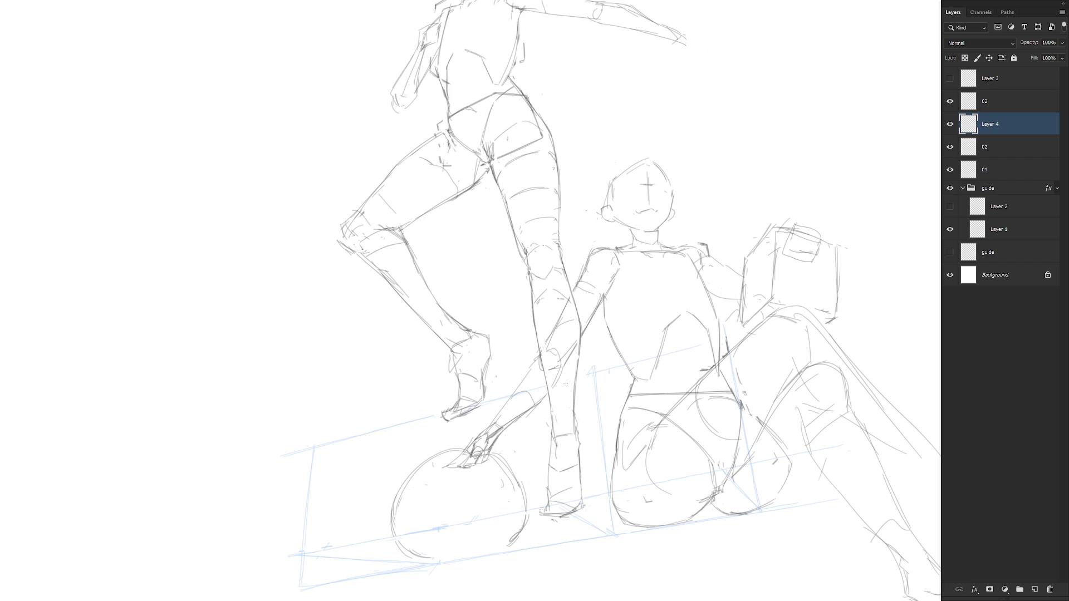
Hide the ball, then lasso the hand on the upper 02 layer and cut it to Layer 5
{"action": "left_click", "coordinate": [949, 124]}
{"action": "left_click", "coordinate": [949, 100]}
{"action": "left_click", "coordinate": [950, 101]}
{"action": "left_click", "coordinate": [986, 102]}
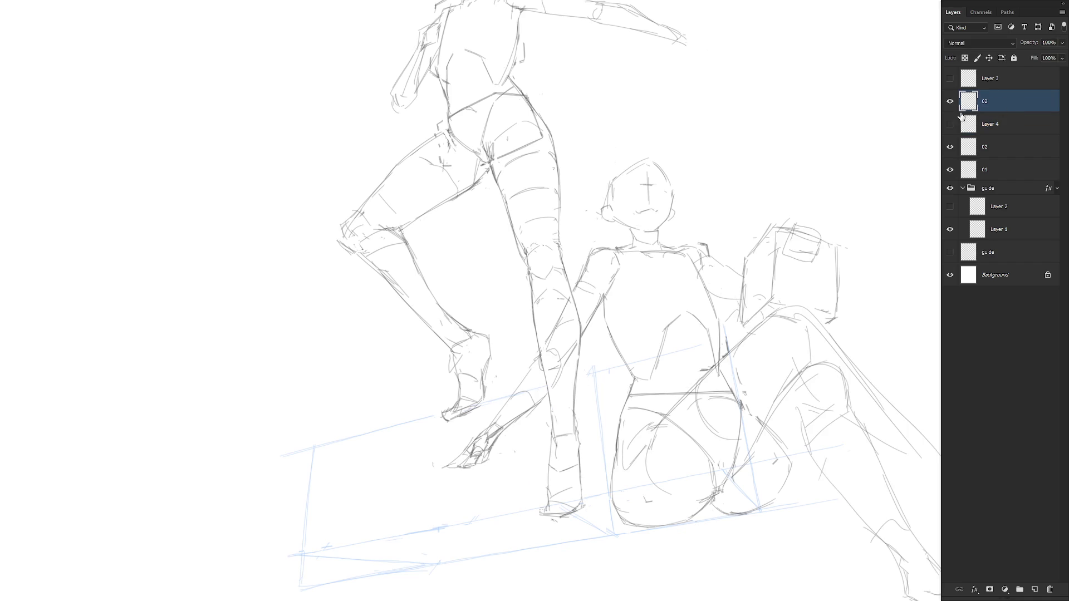
{"action": "left_click", "coordinate": [466, 500]}
{"action": "left_click", "coordinate": [604, 295]}
{"action": "left_click", "coordinate": [445, 361]}
{"action": "left_click", "coordinate": [417, 560]}
{"action": "double_click", "coordinate": [488, 553]}
{"action": "key", "text": "ctrl+shift+j"}
Compare Layer 3 against Layer 5, then duplicate Layer 5 and hide the original
{"action": "left_click", "coordinate": [949, 78]}
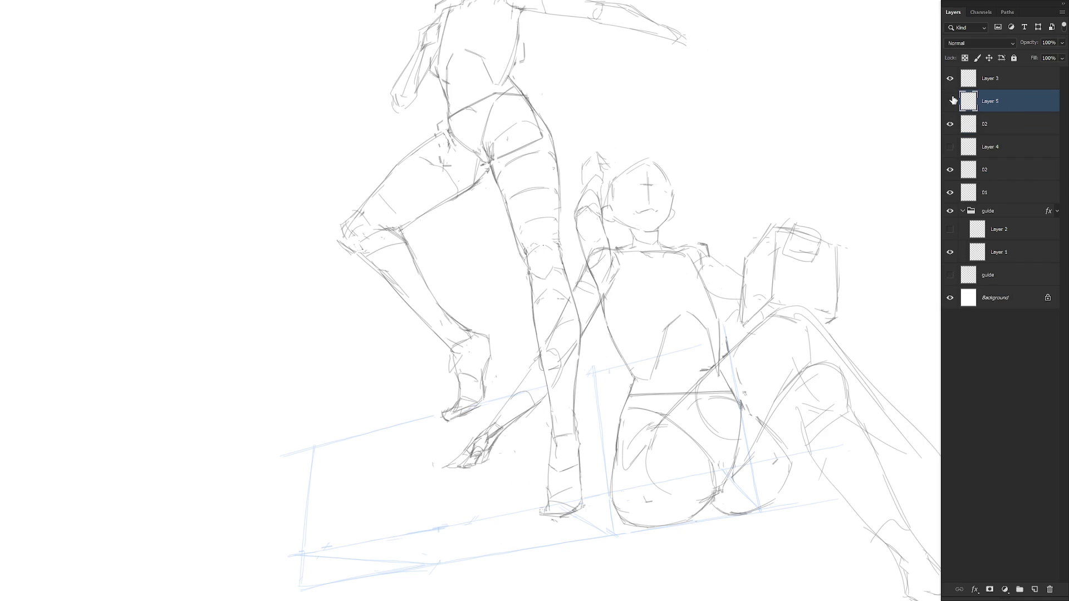
{"action": "left_click", "coordinate": [951, 101]}
{"action": "left_click", "coordinate": [1008, 84]}
{"action": "left_click", "coordinate": [950, 78]}
{"action": "left_click", "coordinate": [950, 101]}
{"action": "left_click", "coordinate": [1012, 103]}
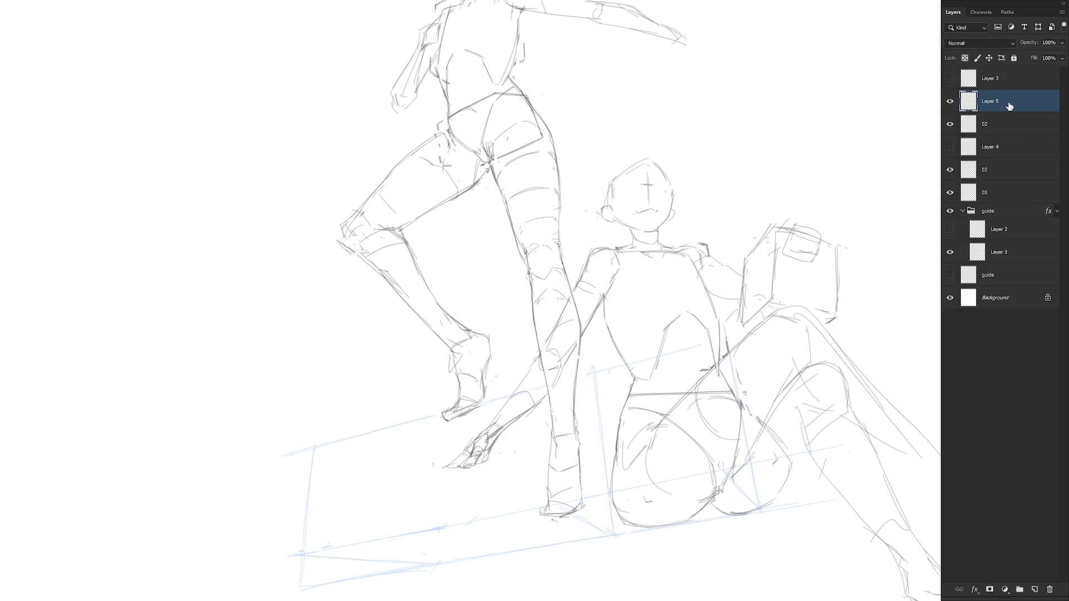
{"action": "key", "text": "ctrl+j"}
{"action": "left_click", "coordinate": [950, 123]}
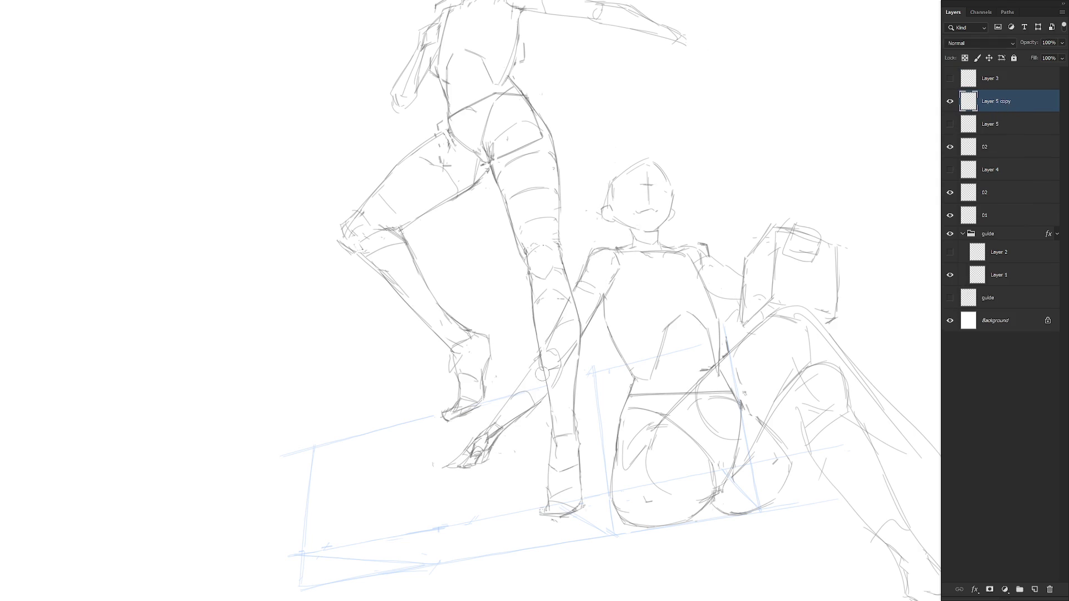
Erase the old hand and forearm from Layer 5 copy with lasso selections
{"action": "mouse_move", "coordinate": [561, 381]}
{"action": "left_mouse_down"}
{"action": "mouse_move", "coordinate": [565, 367]}
{"action": "mouse_move", "coordinate": [539, 374]}
{"action": "mouse_move", "coordinate": [539, 362]}
{"action": "mouse_move", "coordinate": [535, 443]}
{"action": "left_mouse_up"}
{"action": "key", "text": "Delete"}
{"action": "mouse_move", "coordinate": [553, 342]}
{"action": "left_mouse_down"}
{"action": "mouse_move", "coordinate": [564, 365]}
{"action": "mouse_move", "coordinate": [583, 346]}
{"action": "left_mouse_up"}
{"action": "key", "text": "Delete"}
{"action": "key", "text": "ctrl+d"}
Draw diagonal lines for a new forearm, undoing stray strokes, with the standing figure hidden
{"action": "key", "text": "b"}
{"action": "left_click_drag", "start_coordinate": [499, 297], "coordinate": [574, 354]}
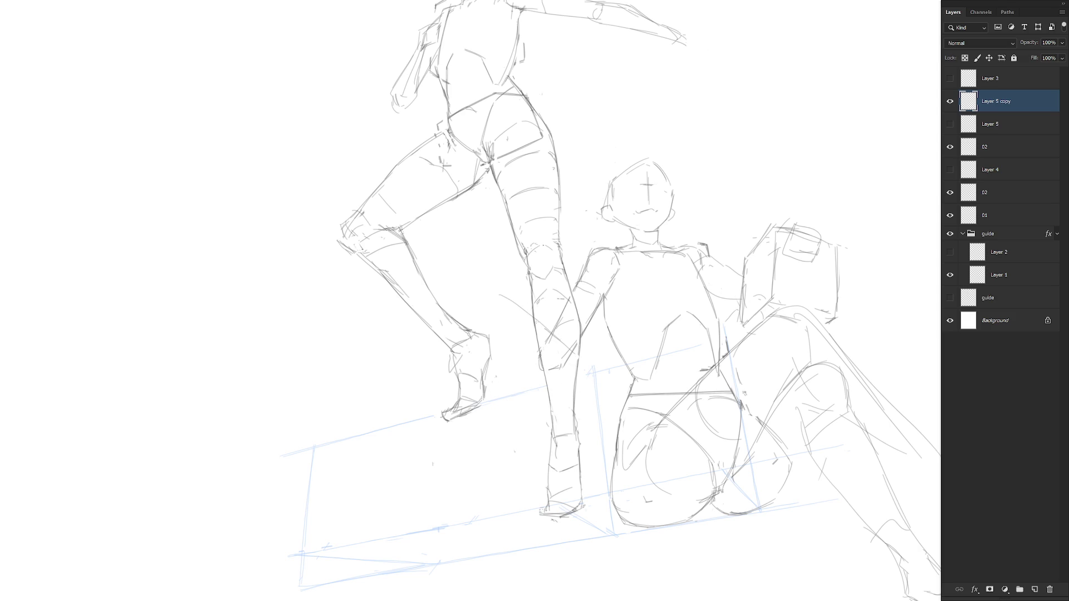
{"action": "mouse_move", "coordinate": [496, 295]}
{"action": "left_mouse_down"}
{"action": "mouse_move", "coordinate": [529, 342]}
{"action": "mouse_move", "coordinate": [576, 358]}
{"action": "left_mouse_up"}
{"action": "mouse_move", "coordinate": [591, 277]}
{"action": "left_mouse_down"}
{"action": "mouse_move", "coordinate": [570, 309]}
{"action": "mouse_move", "coordinate": [591, 316]}
{"action": "left_mouse_up"}
{"action": "key", "text": "ctrl+z"}
{"action": "left_click", "coordinate": [950, 215]}
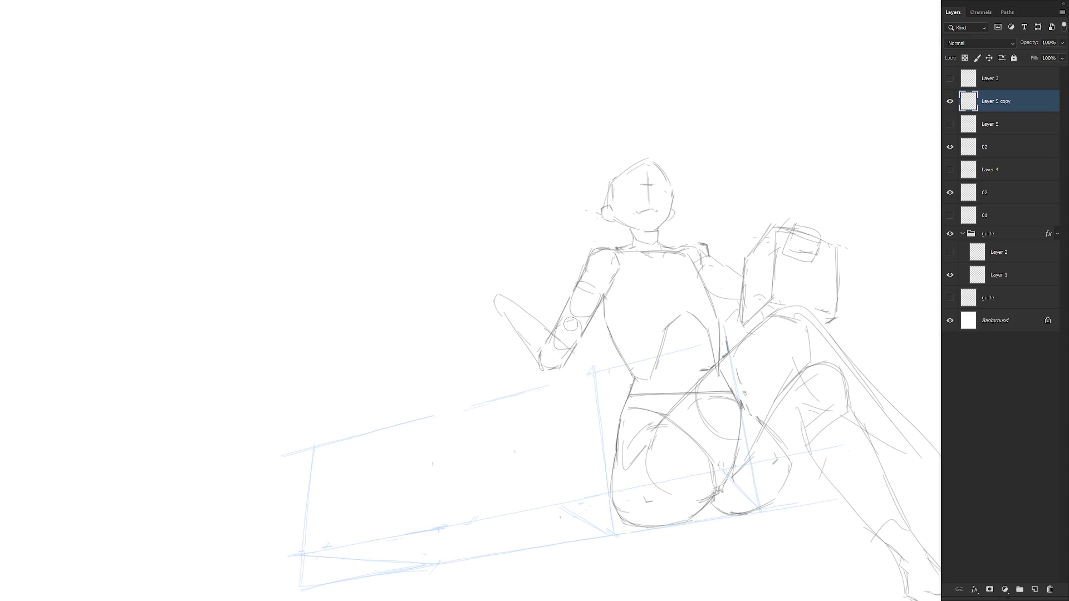
{"action": "key", "text": "ctrl+z"}
Delete the raised forearm strokes, redraw the forearm and hand, and show figure 01 again
{"action": "key", "text": "l"}
{"action": "mouse_move", "coordinate": [557, 380]}
{"action": "left_mouse_down"}
{"action": "mouse_move", "coordinate": [549, 358]}
{"action": "mouse_move", "coordinate": [470, 358]}
{"action": "left_mouse_up"}
{"action": "key", "text": "Delete"}
{"action": "key", "text": "ctrl+d"}
{"action": "key", "text": "b"}
{"action": "mouse_move", "coordinate": [562, 330]}
{"action": "left_mouse_down"}
{"action": "mouse_move", "coordinate": [541, 369]}
{"action": "mouse_move", "coordinate": [569, 367]}
{"action": "mouse_move", "coordinate": [540, 364]}
{"action": "left_mouse_up"}
{"action": "left_click", "coordinate": [949, 215]}
{"action": "left_click", "coordinate": [949, 215]}
{"action": "left_click", "coordinate": [950, 215]}
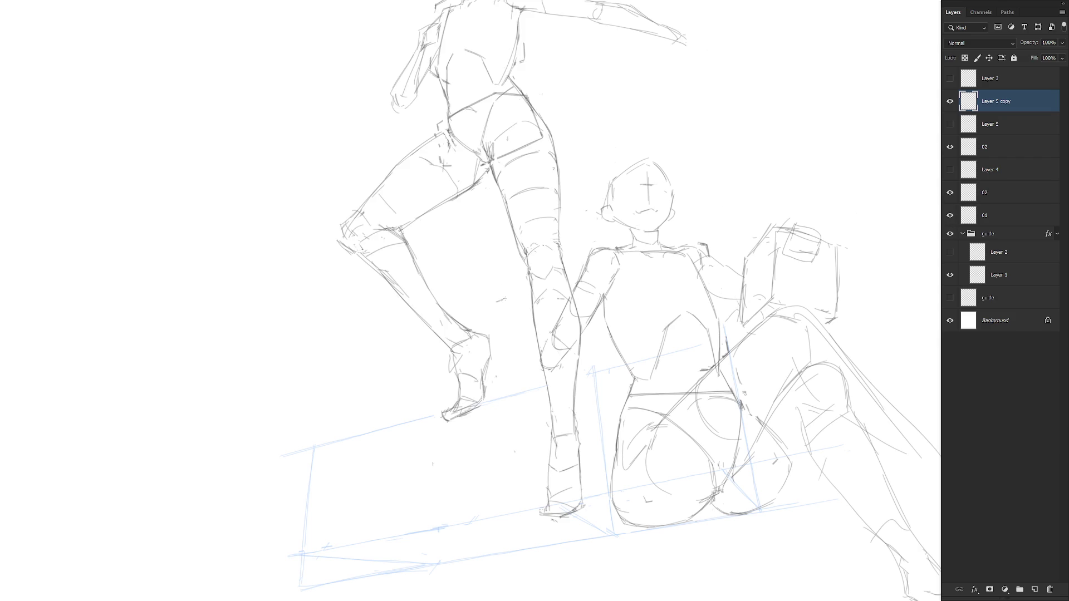
Sketch and darken both edges of the bent forearm and draw the top of the dangling hand
{"action": "mouse_move", "coordinate": [508, 302]}
{"action": "left_mouse_down"}
{"action": "mouse_move", "coordinate": [541, 338]}
{"action": "mouse_move", "coordinate": [478, 306]}
{"action": "mouse_move", "coordinate": [539, 371]}
{"action": "left_mouse_up"}
{"action": "left_click_drag", "start_coordinate": [515, 334], "coordinate": [546, 373]}
{"action": "left_click_drag", "start_coordinate": [517, 320], "coordinate": [546, 344]}
{"action": "left_click_drag", "start_coordinate": [547, 338], "coordinate": [540, 362]}
{"action": "left_click_drag", "start_coordinate": [543, 324], "coordinate": [531, 343]}
{"action": "mouse_move", "coordinate": [485, 289]}
{"action": "left_mouse_down"}
{"action": "mouse_move", "coordinate": [465, 305]}
{"action": "mouse_move", "coordinate": [501, 308]}
{"action": "left_mouse_up"}
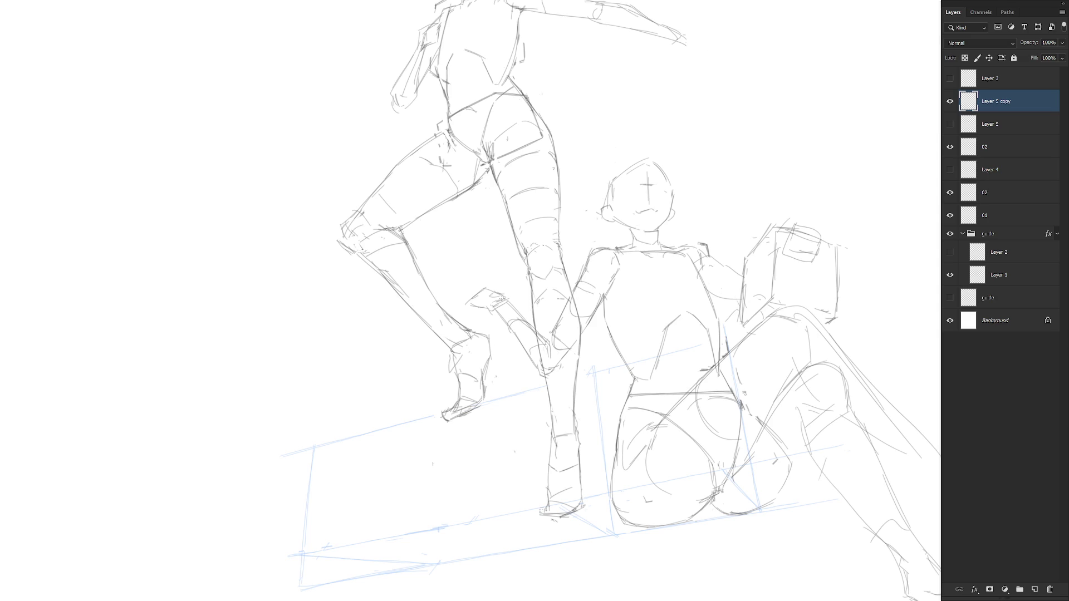
{"action": "scroll", "coordinate": [573, 416], "scroll_direction": "down", "scroll_amount": 3}
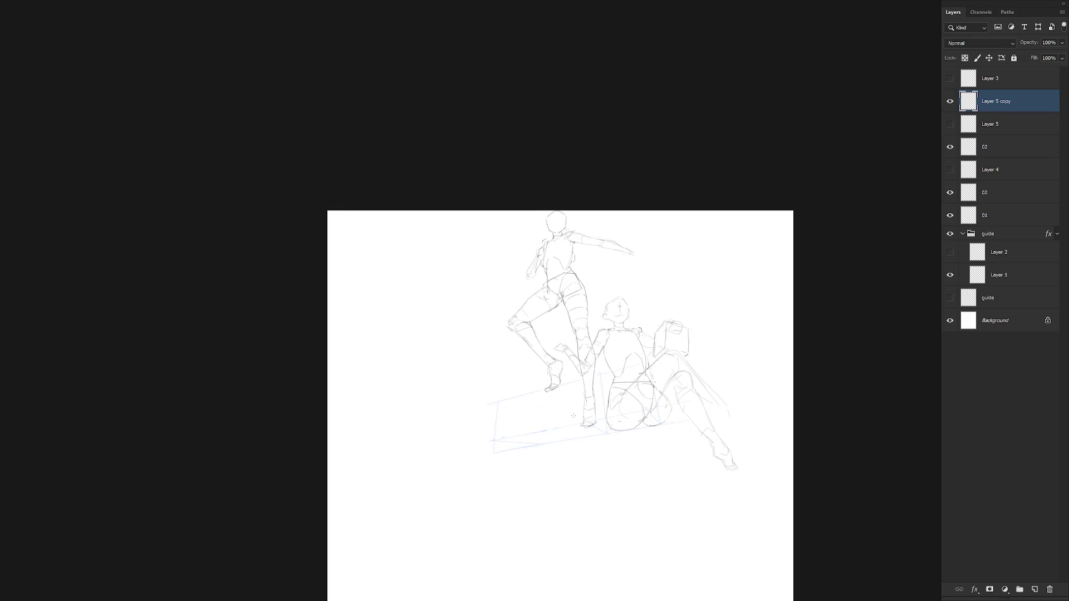
Sketch a faint reaching-arm line and a small arc for the hand
{"action": "scroll", "coordinate": [585, 362], "scroll_direction": "up", "scroll_amount": 2}
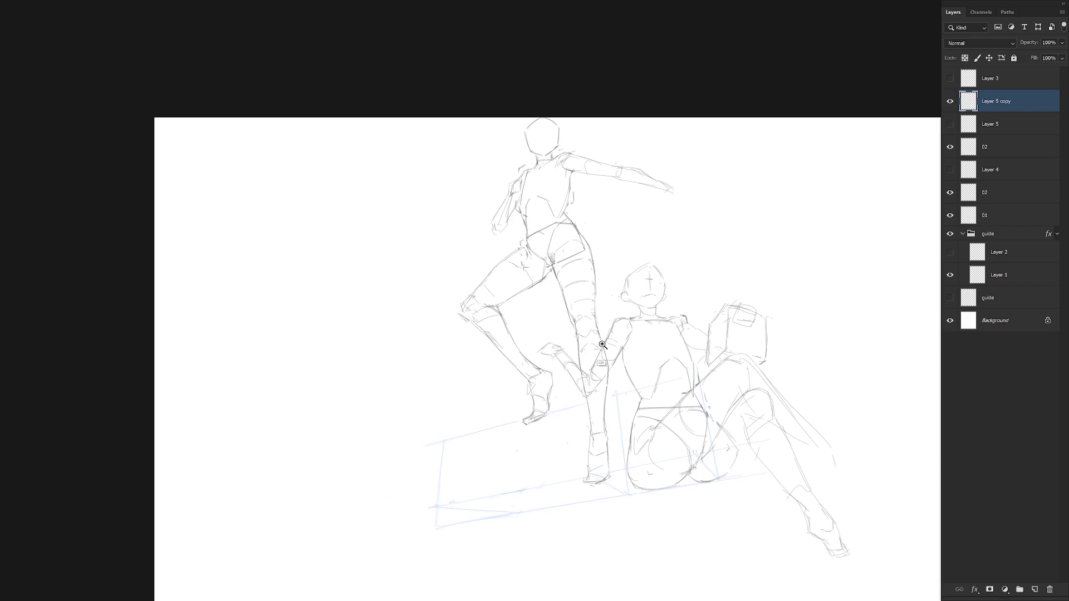
{"action": "key", "text": "l"}
{"action": "key", "text": "b"}
{"action": "left_click_drag", "start_coordinate": [574, 352], "coordinate": [596, 369]}
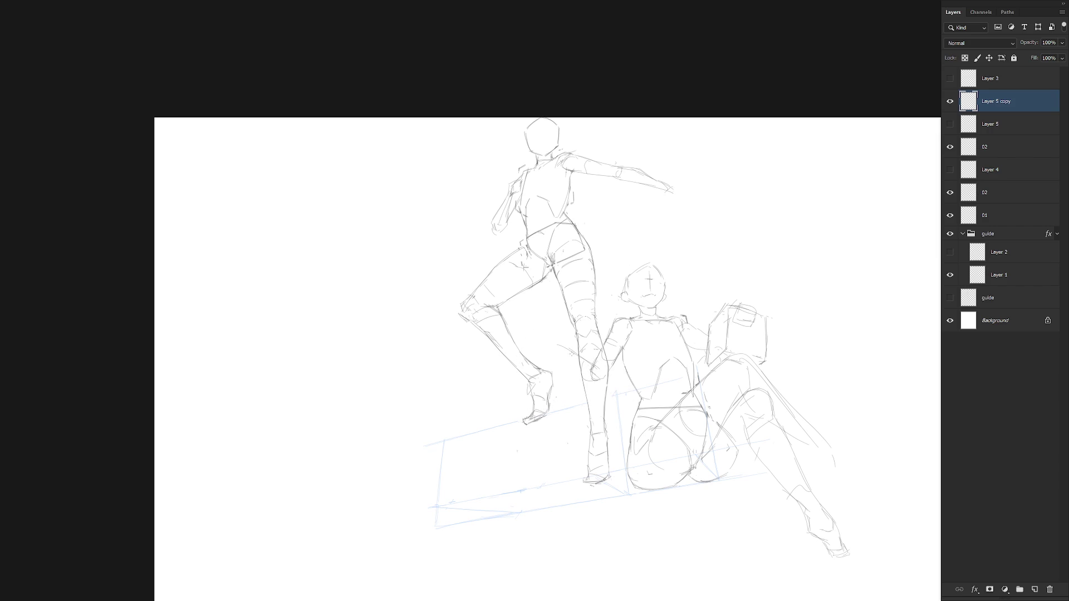
{"action": "left_click_drag", "start_coordinate": [567, 357], "coordinate": [605, 379]}
Erase the old hand beside the leg and draw arm lines and a finger mark by the foot
{"action": "left_click_drag", "start_coordinate": [549, 358], "coordinate": [612, 349]}
{"action": "mouse_move", "coordinate": [564, 402]}
{"action": "left_mouse_down"}
{"action": "mouse_move", "coordinate": [573, 412]}
{"action": "mouse_move", "coordinate": [565, 398]}
{"action": "mouse_move", "coordinate": [575, 406]}
{"action": "mouse_move", "coordinate": [589, 372]}
{"action": "left_mouse_up"}
{"action": "key", "text": "ctrl+z"}
{"action": "mouse_move", "coordinate": [568, 408]}
{"action": "left_mouse_down"}
{"action": "mouse_move", "coordinate": [598, 388]}
{"action": "mouse_move", "coordinate": [561, 414]}
{"action": "left_mouse_up"}
{"action": "left_click_drag", "start_coordinate": [579, 412], "coordinate": [568, 419]}
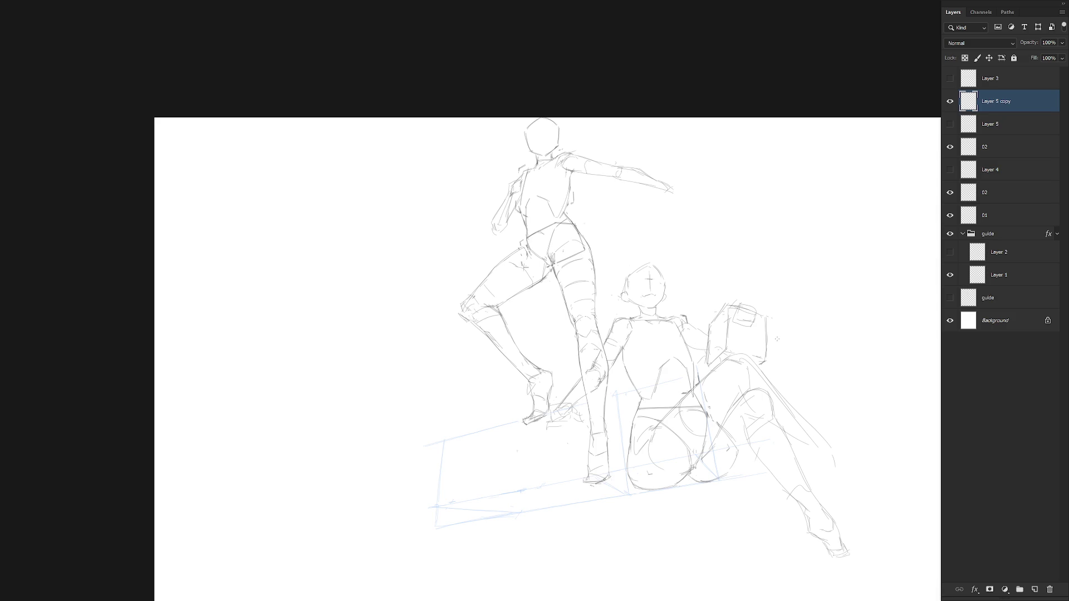
Hide Layer 5 copy, show and select Layer 3, and zoom in on the two figures
{"action": "scroll", "coordinate": [729, 396], "scroll_direction": "down", "scroll_amount": 3}
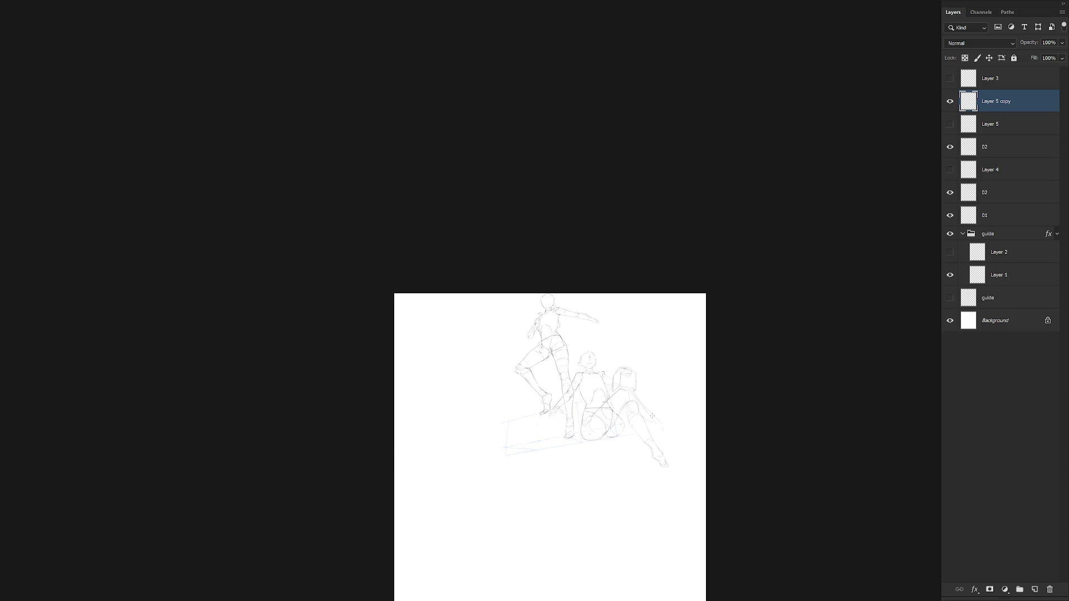
{"action": "scroll", "coordinate": [599, 397], "scroll_direction": "up", "scroll_amount": 2}
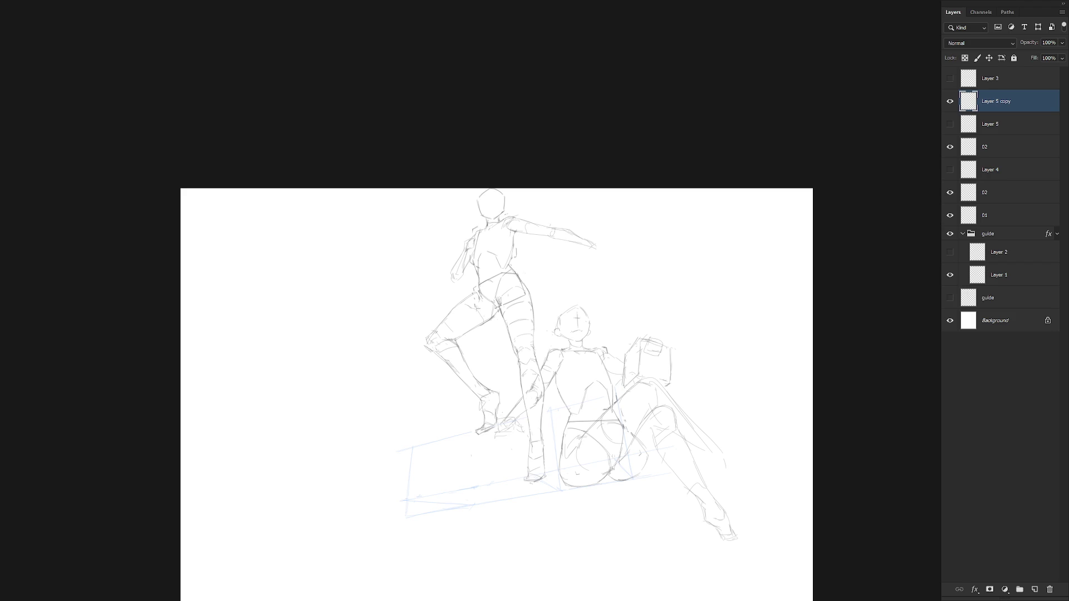
{"action": "left_click", "coordinate": [949, 101]}
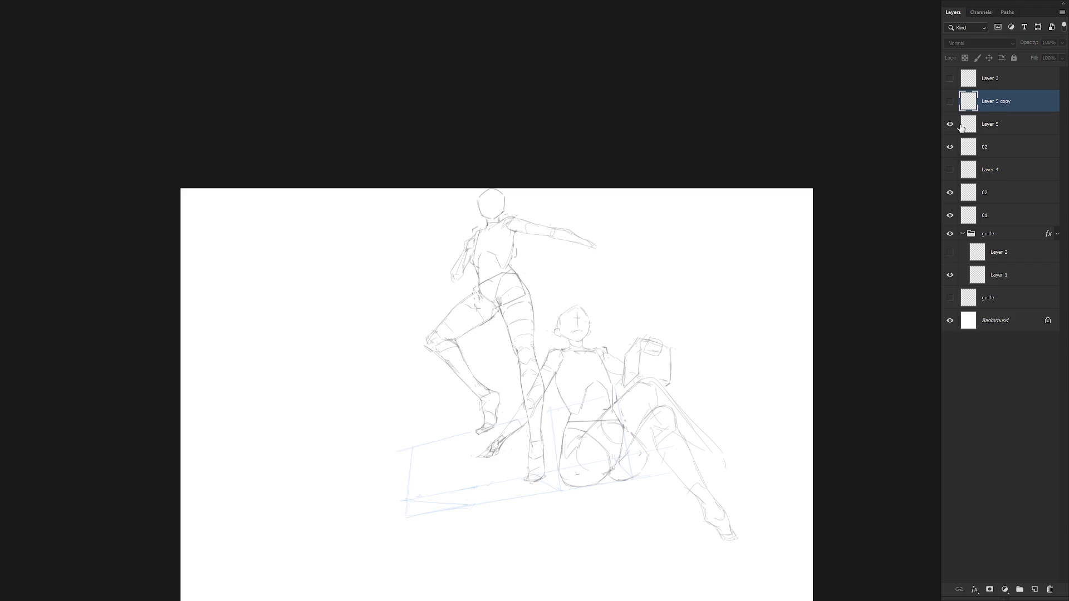
{"action": "left_click", "coordinate": [950, 79]}
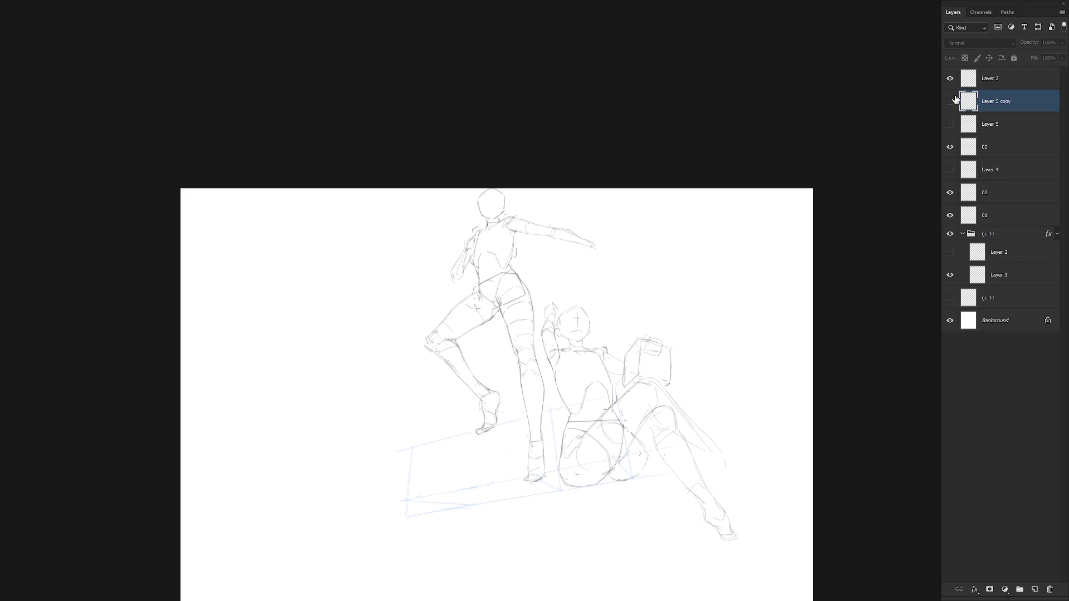
{"action": "left_click", "coordinate": [997, 84]}
{"action": "left_click", "coordinate": [560, 341]}
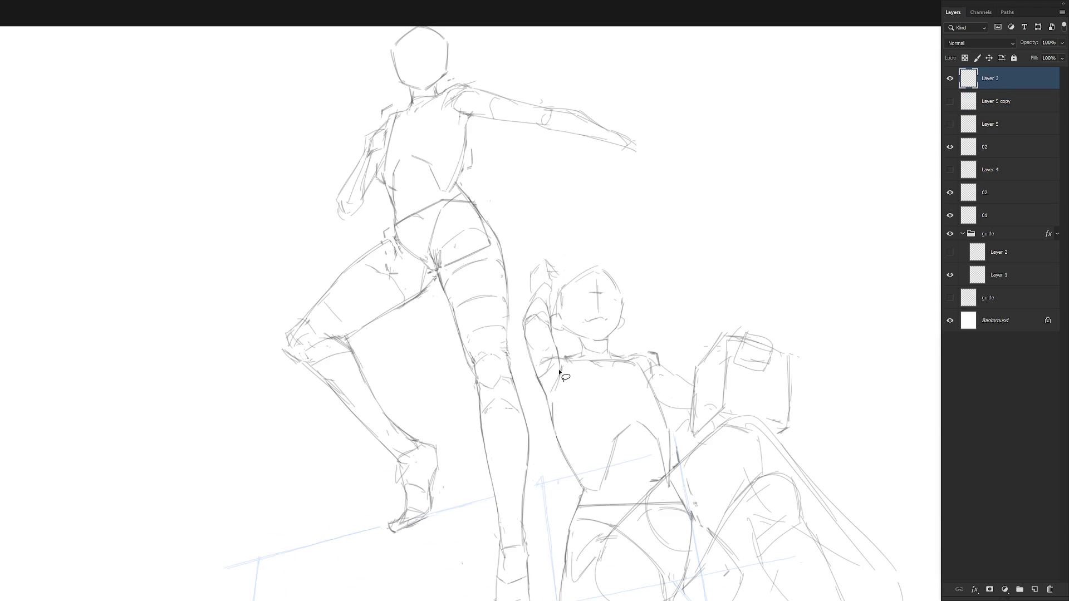
Redraw the raised arm line and rotate the arm strokes counter-clockwise in three passes
{"action": "mouse_move", "coordinate": [560, 372]}
{"action": "left_mouse_down"}
{"action": "mouse_move", "coordinate": [542, 321]}
{"action": "mouse_move", "coordinate": [523, 336]}
{"action": "mouse_move", "coordinate": [551, 404]}
{"action": "mouse_move", "coordinate": [559, 376]}
{"action": "left_mouse_up"}
{"action": "key", "text": "ctrl+t"}
{"action": "left_click_drag", "start_coordinate": [566, 313], "coordinate": [563, 310]}
{"action": "key", "text": "Return"}
{"action": "left_click_drag", "start_coordinate": [548, 392], "coordinate": [548, 391]}
{"action": "mouse_move", "coordinate": [565, 303]}
{"action": "left_mouse_down"}
{"action": "mouse_move", "coordinate": [557, 295]}
{"action": "mouse_move", "coordinate": [573, 313]}
{"action": "left_mouse_up"}
{"action": "key", "text": "Return"}
{"action": "key", "text": "ctrl+t"}
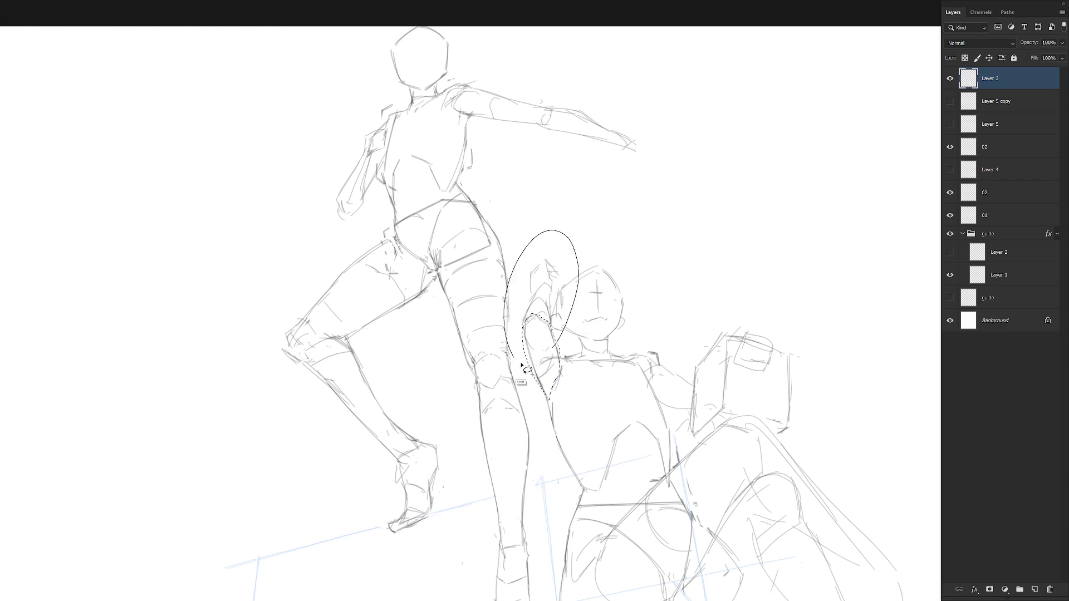
{"action": "left_click_drag", "start_coordinate": [569, 233], "coordinate": [573, 227]}
{"action": "key", "text": "Return"}
{"action": "key", "text": "ctrl+d"}
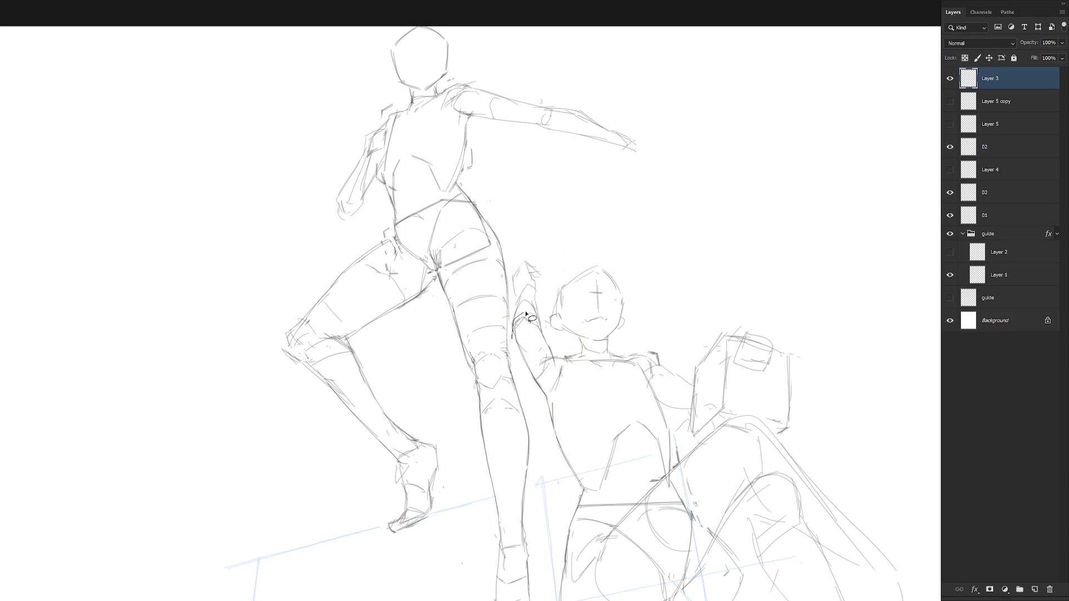
Select the raised hand and rotate it about 21 degrees clockwise
{"action": "mouse_move", "coordinate": [539, 329]}
{"action": "left_mouse_down"}
{"action": "mouse_move", "coordinate": [543, 241]}
{"action": "mouse_move", "coordinate": [523, 323]}
{"action": "left_mouse_up"}
{"action": "key", "text": "ctrl+t"}
{"action": "mouse_move", "coordinate": [573, 231]}
{"action": "left_mouse_down"}
{"action": "mouse_move", "coordinate": [596, 265]}
{"action": "mouse_move", "coordinate": [566, 280]}
{"action": "left_mouse_up"}
{"action": "key", "text": "Return"}
{"action": "key", "text": "ctrl+d"}
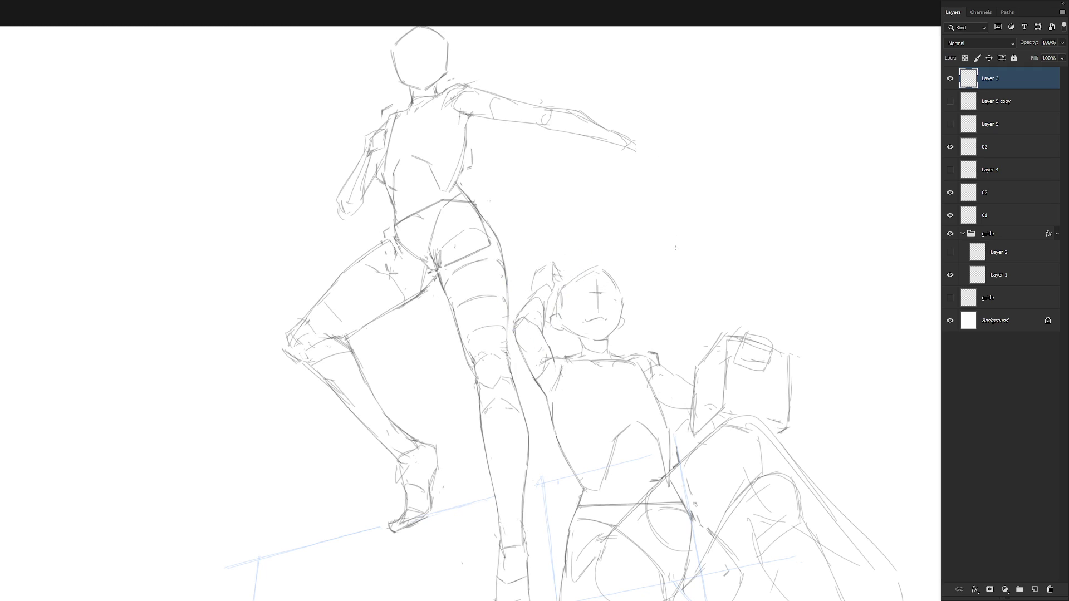
{"action": "scroll", "coordinate": [672, 267], "scroll_direction": "down", "scroll_amount": 4}
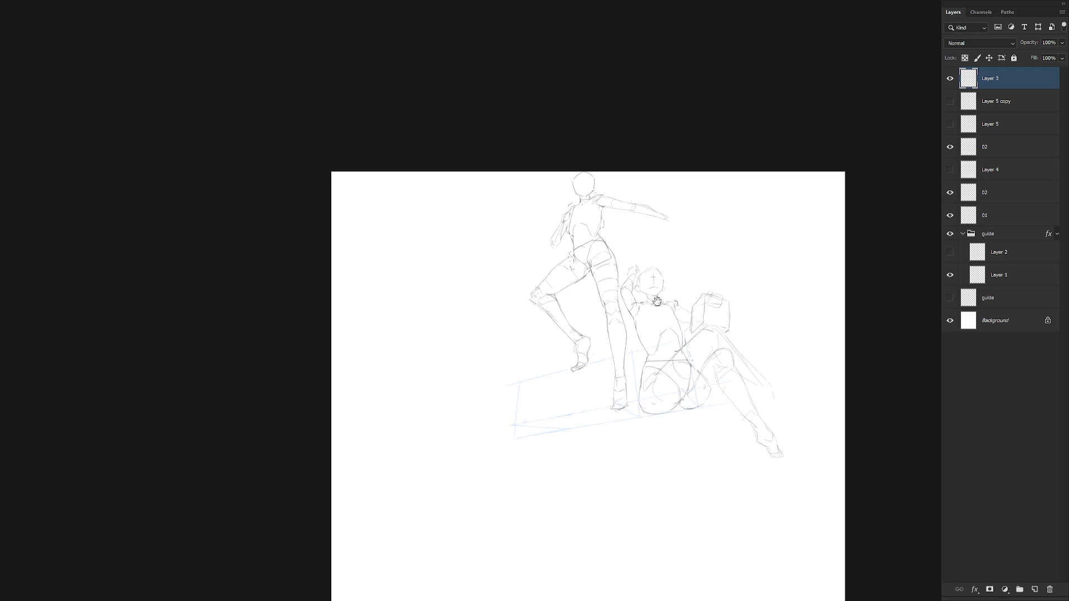
Nudge layer 01's standing figure right, leave full-screen mode and fit the canvas to the window
{"action": "left_click", "coordinate": [1013, 217]}
{"action": "key", "text": "Right"}
{"action": "key", "text": "Right"}
{"action": "key", "text": "Right"}
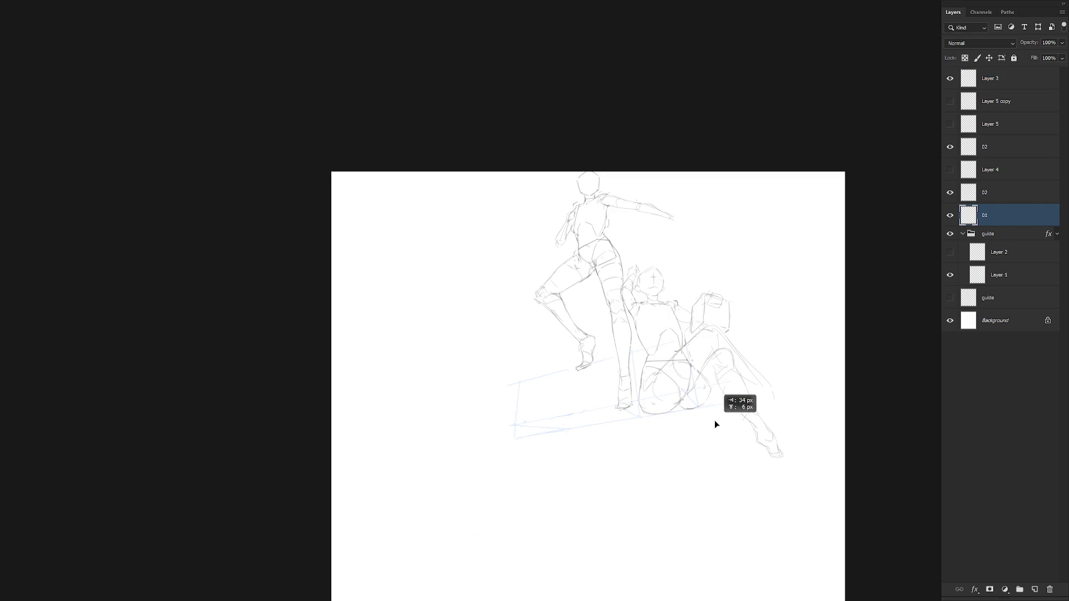
{"action": "scroll", "coordinate": [696, 276], "scroll_direction": "up", "scroll_amount": 3}
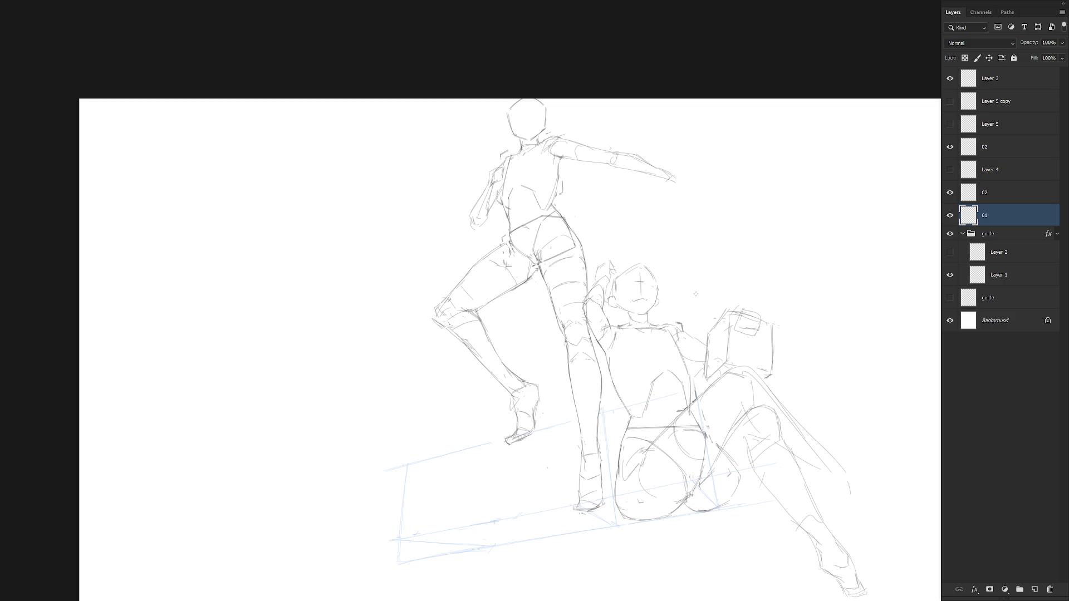
{"action": "key", "text": "f"}
{"action": "key", "text": "ctrl+0"}
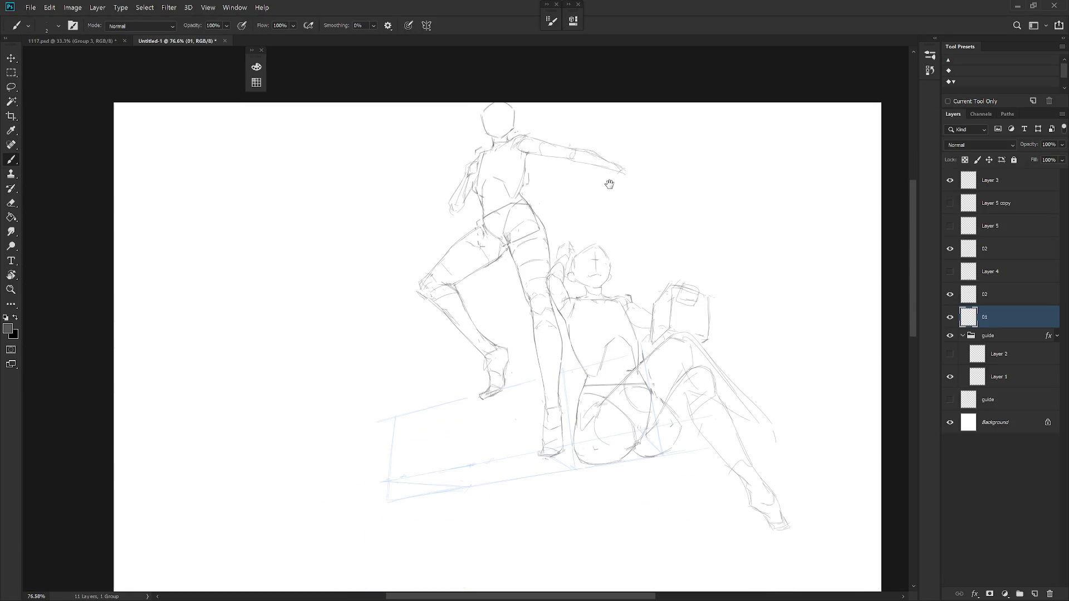
{"action": "left_click", "coordinate": [72, 41]}
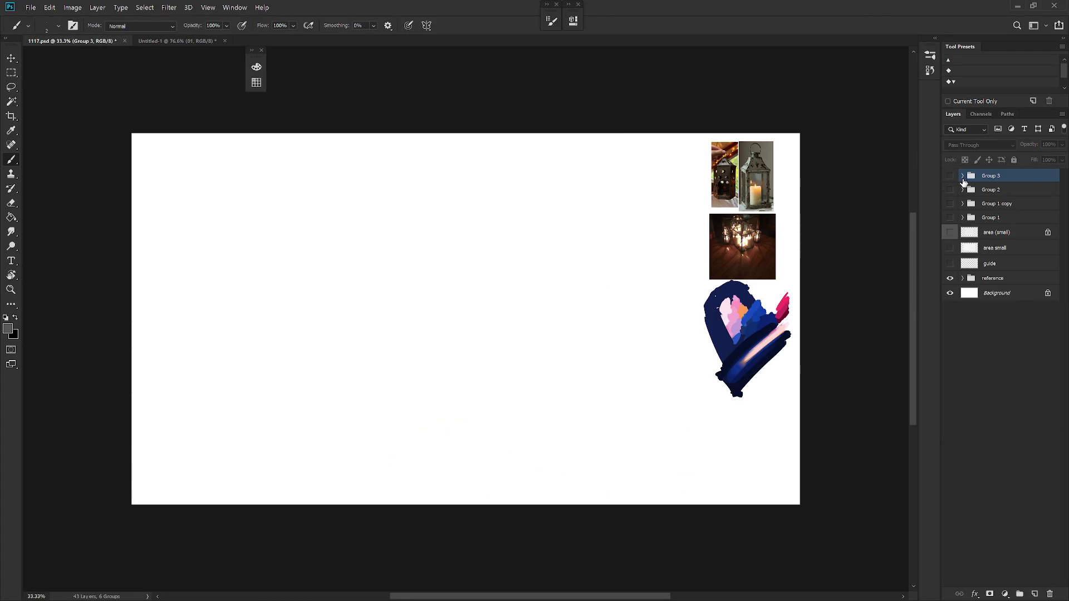
{"action": "left_click", "coordinate": [951, 176]}
{"action": "left_click", "coordinate": [951, 175]}
{"action": "left_click", "coordinate": [949, 218]}
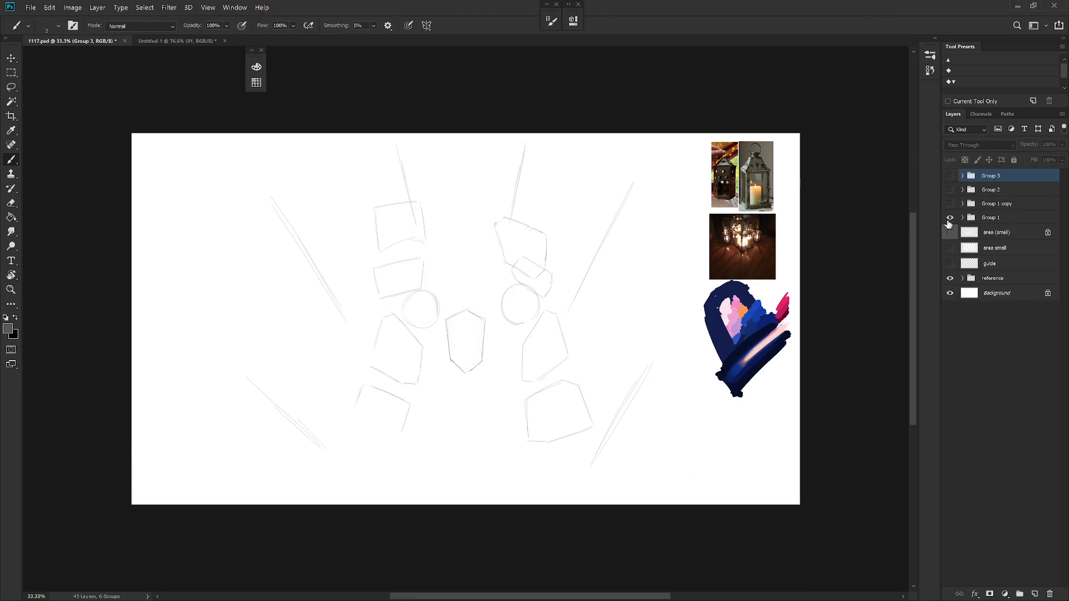
{"action": "left_click", "coordinate": [949, 218]}
{"action": "left_click", "coordinate": [949, 204]}
{"action": "left_click", "coordinate": [949, 204]}
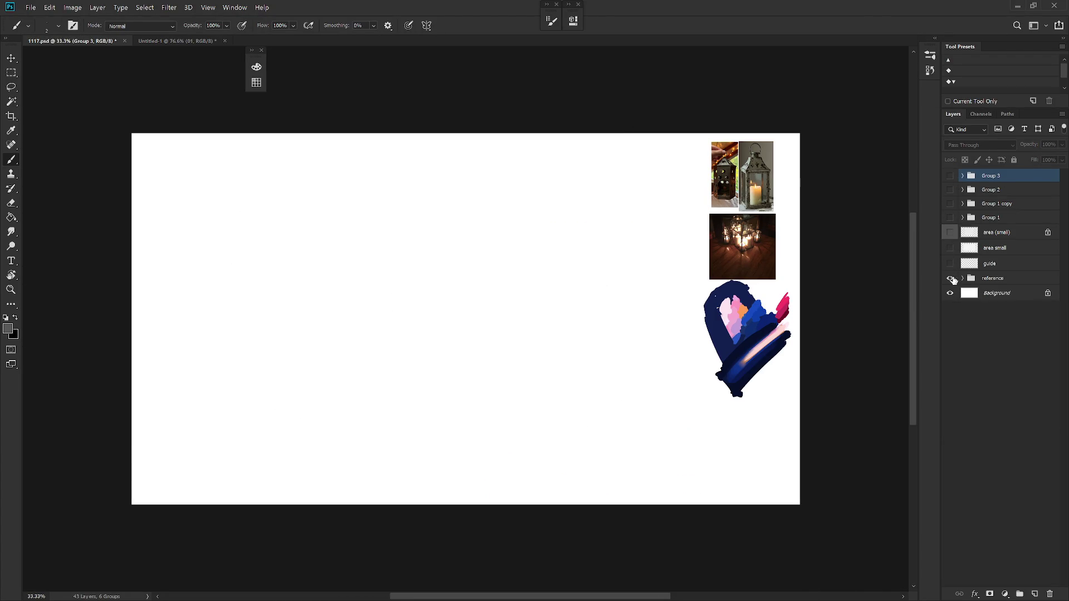
{"action": "left_click", "coordinate": [963, 279]}
{"action": "left_click_drag", "start_coordinate": [951, 324], "coordinate": [951, 356]}
{"action": "key", "text": "v"}
{"action": "left_click", "coordinate": [1001, 355]}
{"action": "mouse_move", "coordinate": [420, 300]}
{"action": "left_mouse_down"}
{"action": "mouse_move", "coordinate": [577, 272]}
{"action": "mouse_move", "coordinate": [594, 186]}
{"action": "left_mouse_up"}
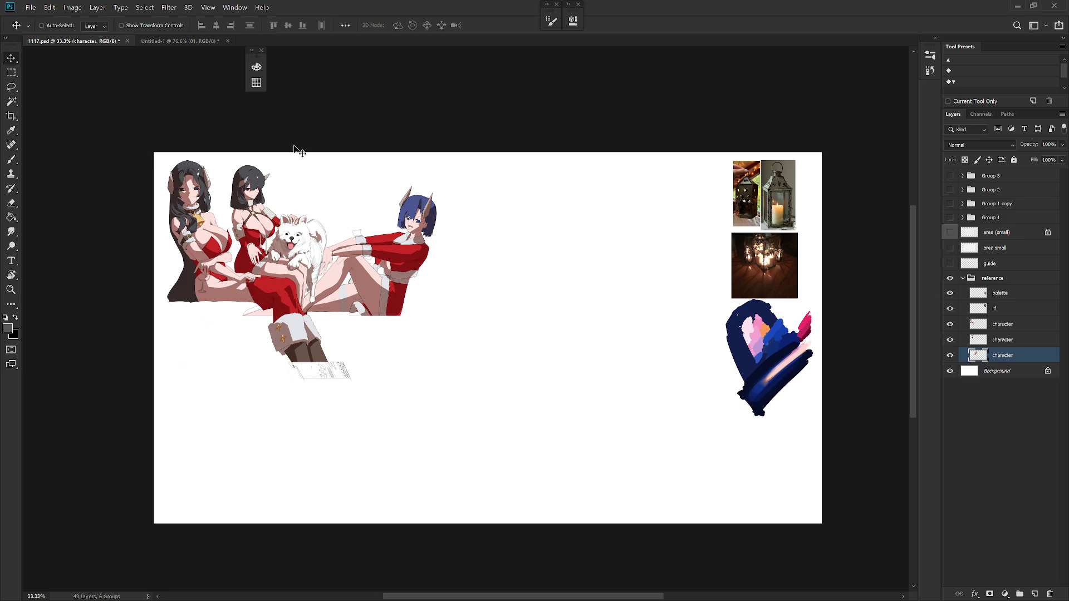
{"action": "left_click", "coordinate": [200, 42]}
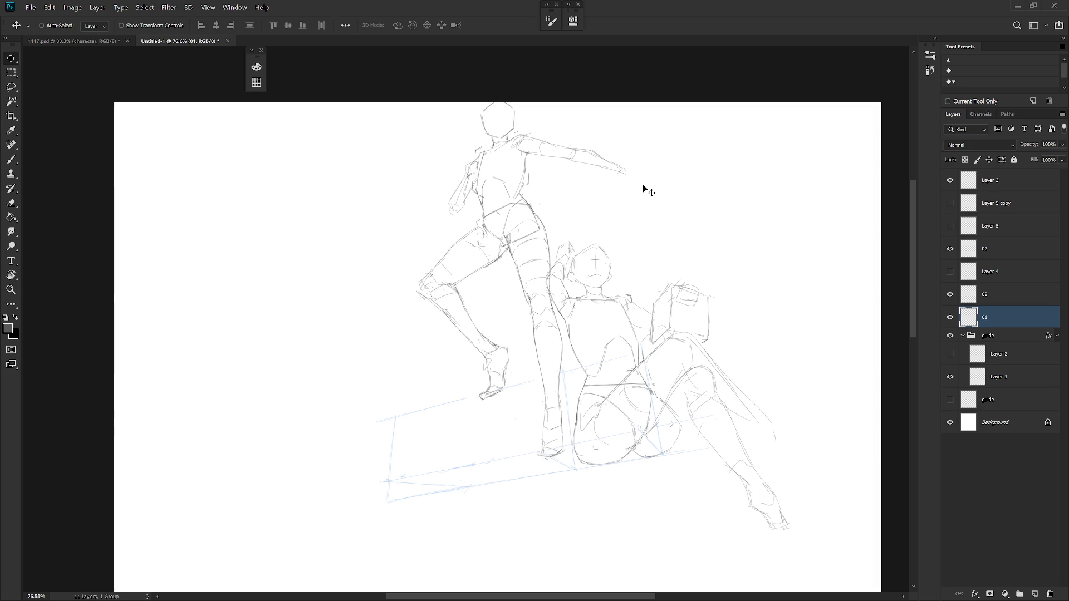
{"action": "left_click", "coordinate": [1008, 181]}
{"action": "key", "text": "b"}
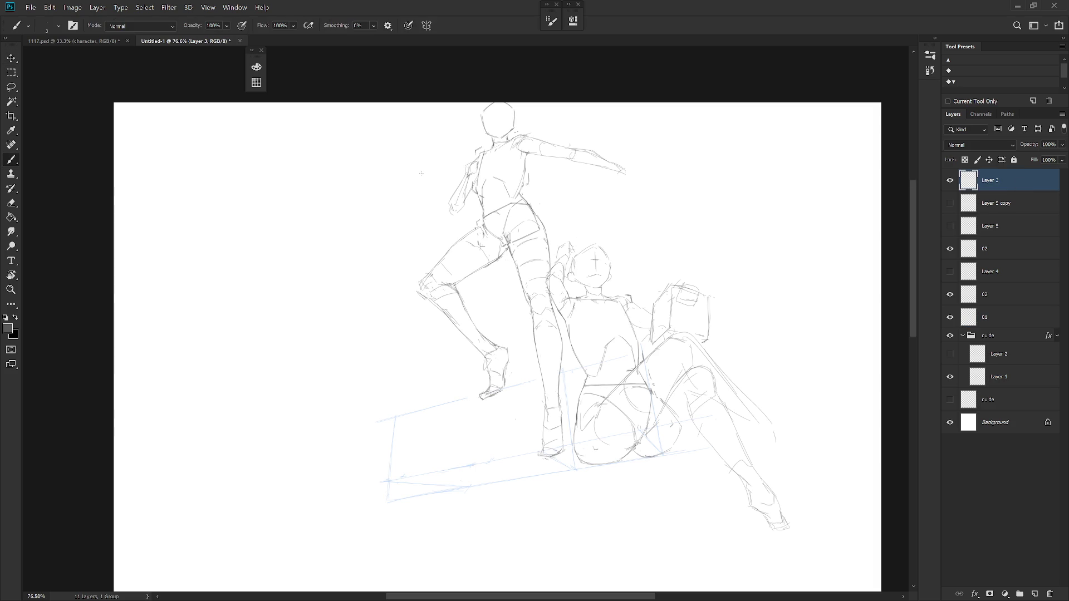
Sketch a small cone near the top left of the page, undoing unwanted marks
{"action": "mouse_move", "coordinate": [317, 142]}
{"action": "left_mouse_down"}
{"action": "mouse_move", "coordinate": [324, 156]}
{"action": "mouse_move", "coordinate": [312, 162]}
{"action": "mouse_move", "coordinate": [329, 146]}
{"action": "mouse_move", "coordinate": [333, 170]}
{"action": "mouse_move", "coordinate": [350, 162]}
{"action": "mouse_move", "coordinate": [337, 149]}
{"action": "mouse_move", "coordinate": [334, 165]}
{"action": "left_mouse_up"}
{"action": "key", "text": "ctrl+z"}
{"action": "key", "text": "ctrl+z"}
{"action": "key", "text": "ctrl+z"}
{"action": "key", "text": "ctrl+z"}
{"action": "left_click_drag", "start_coordinate": [341, 142], "coordinate": [356, 166]}
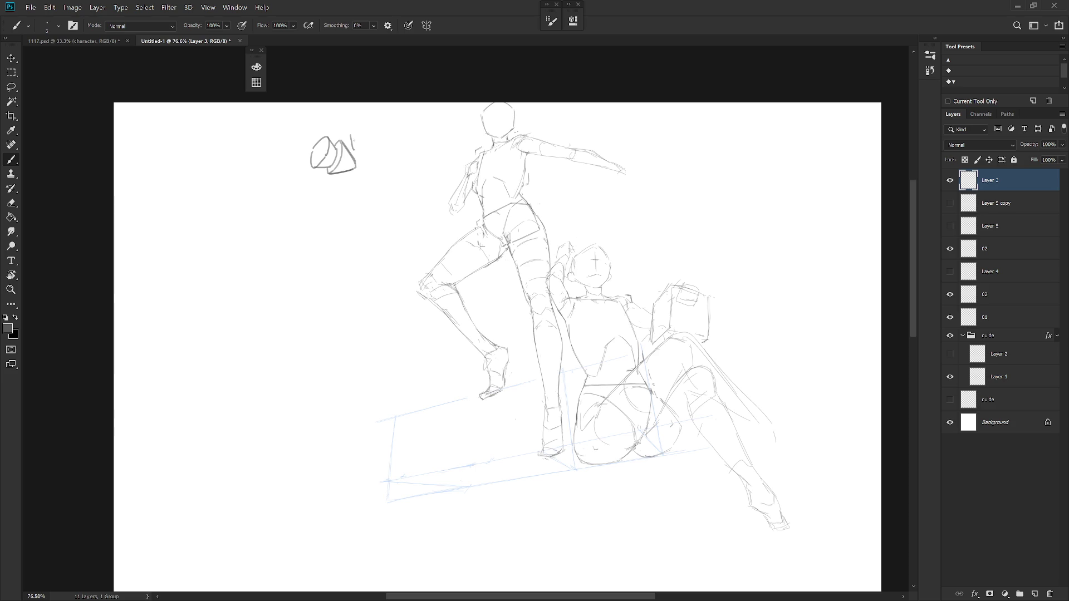
{"action": "left_click_drag", "start_coordinate": [354, 135], "coordinate": [358, 151]}
{"action": "key", "text": "ctrl+z"}
{"action": "key", "text": "ctrl+z"}
{"action": "key", "text": "ctrl+z"}
{"action": "mouse_move", "coordinate": [366, 132]}
{"action": "left_mouse_down"}
{"action": "mouse_move", "coordinate": [371, 156]}
{"action": "mouse_move", "coordinate": [371, 134]}
{"action": "left_mouse_up"}
{"action": "key", "text": "ctrl+z"}
{"action": "key", "text": "ctrl+z"}
Hand-letter the word 'wind' beside the cone and make Layer 5 copy visible again
{"action": "left_click_drag", "start_coordinate": [377, 133], "coordinate": [377, 148]}
{"action": "left_click_drag", "start_coordinate": [382, 132], "coordinate": [384, 148]}
{"action": "left_click_drag", "start_coordinate": [386, 136], "coordinate": [394, 148]}
{"action": "key", "text": "ctrl+z"}
{"action": "key", "text": "ctrl+z"}
{"action": "key", "text": "ctrl+z"}
{"action": "left_click_drag", "start_coordinate": [384, 143], "coordinate": [395, 150]}
{"action": "key", "text": "ctrl+z"}
{"action": "key", "text": "ctrl+z"}
{"action": "left_click_drag", "start_coordinate": [407, 123], "coordinate": [405, 147]}
{"action": "mouse_move", "coordinate": [397, 148]}
{"action": "left_mouse_down"}
{"action": "mouse_move", "coordinate": [407, 149]}
{"action": "mouse_move", "coordinate": [406, 136]}
{"action": "mouse_move", "coordinate": [409, 148]}
{"action": "mouse_move", "coordinate": [407, 136]}
{"action": "left_mouse_up"}
{"action": "key", "text": "ctrl+z"}
{"action": "key", "text": "ctrl+z"}
{"action": "key", "text": "ctrl+z"}
{"action": "key", "text": "ctrl+z"}
{"action": "key", "text": "ctrl+z"}
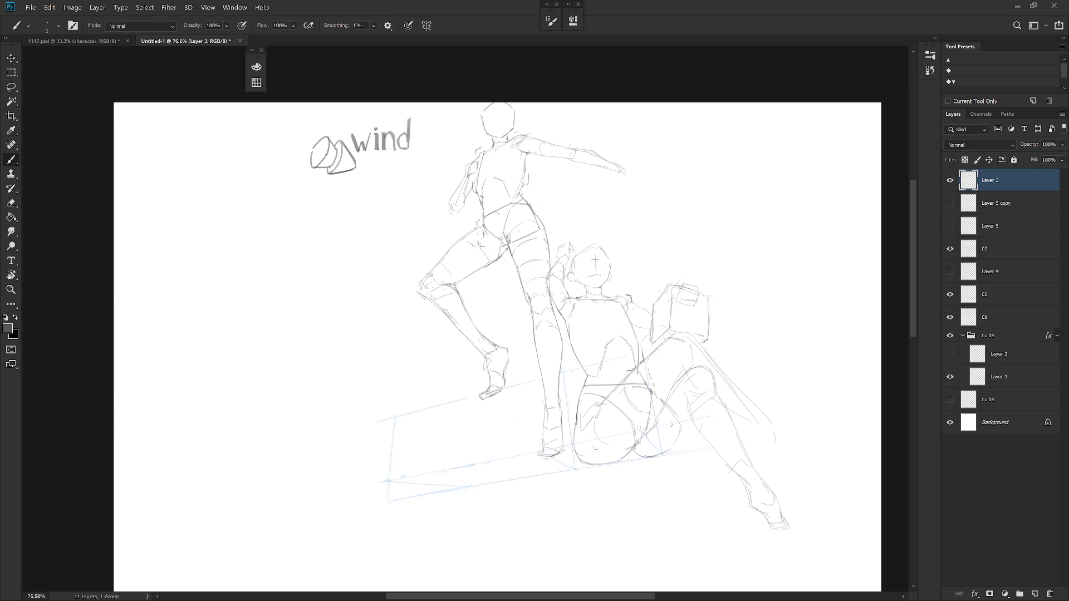
{"action": "key", "text": "e"}
{"action": "key", "text": "b"}
{"action": "left_click", "coordinate": [950, 203]}
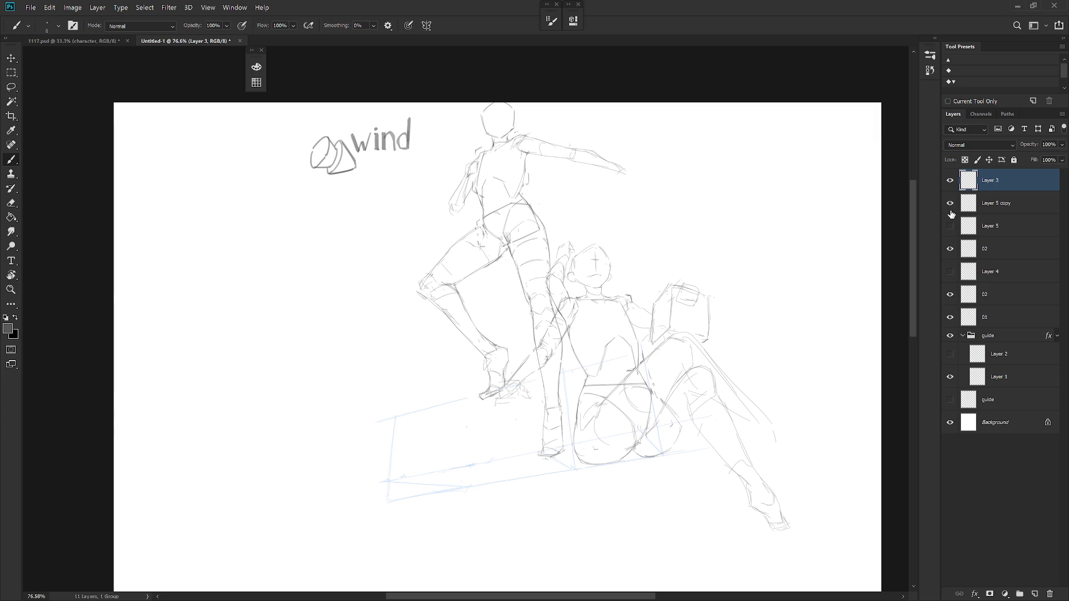
Delete Layer 5 copy, show Layer 5 and rename it 02
{"action": "left_click", "coordinate": [1002, 210]}
{"action": "key", "text": "Delete"}
{"action": "left_click", "coordinate": [949, 203]}
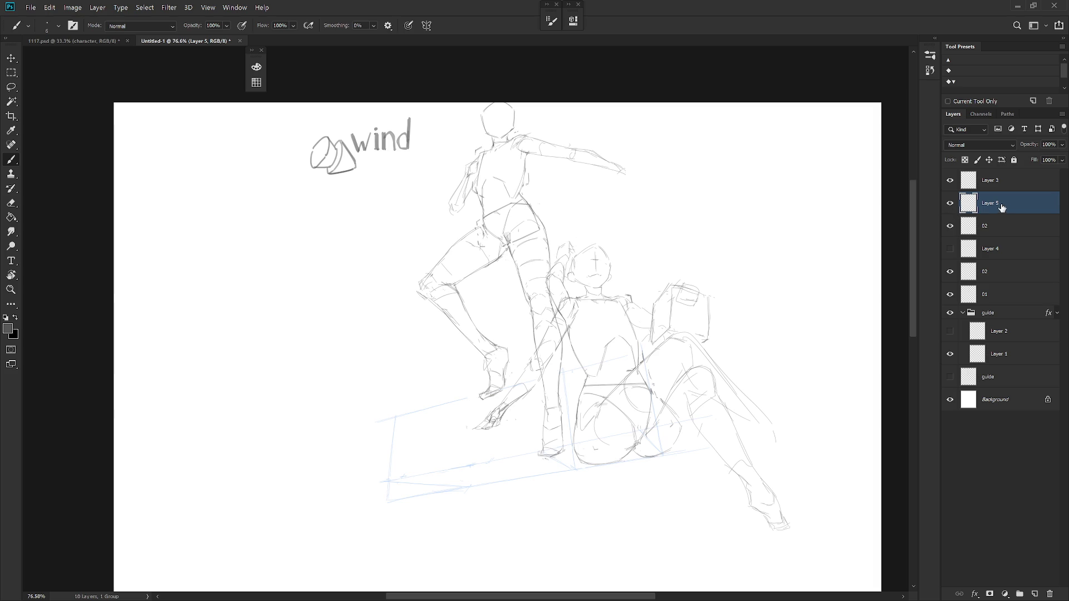
{"action": "double_click", "coordinate": [997, 204]}
{"action": "type", "text": "02"}
Rename Layer 3 to '02 arm'
{"action": "left_click", "coordinate": [995, 186]}
{"action": "double_click", "coordinate": [994, 189]}
{"action": "type", "text": "02"}
{"action": "key", "text": "Return"}
{"action": "double_click", "coordinate": [996, 180]}
{"action": "left_click", "coordinate": [1002, 180]}
{"action": "type", "text": "arm"}
{"action": "key", "text": "Return"}
Merge Layer 4 down into the upper 02 layer and rename it '02 leg & arm'
{"action": "key", "text": "alt+bracketleft"}
{"action": "left_click", "coordinate": [951, 248]}
{"action": "left_click", "coordinate": [1006, 248]}
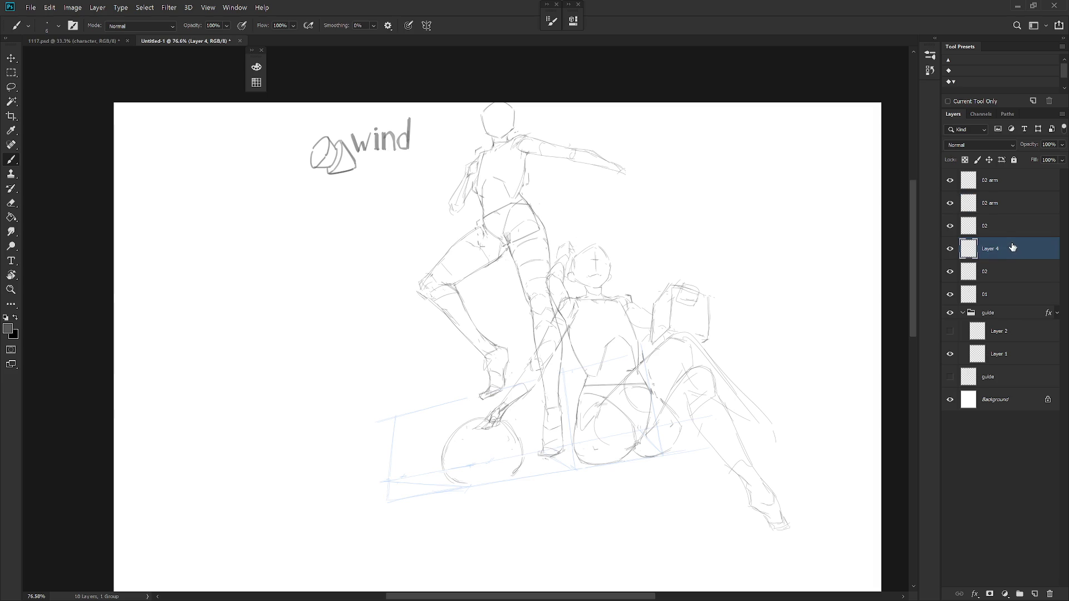
{"action": "key", "text": "ctrl+e"}
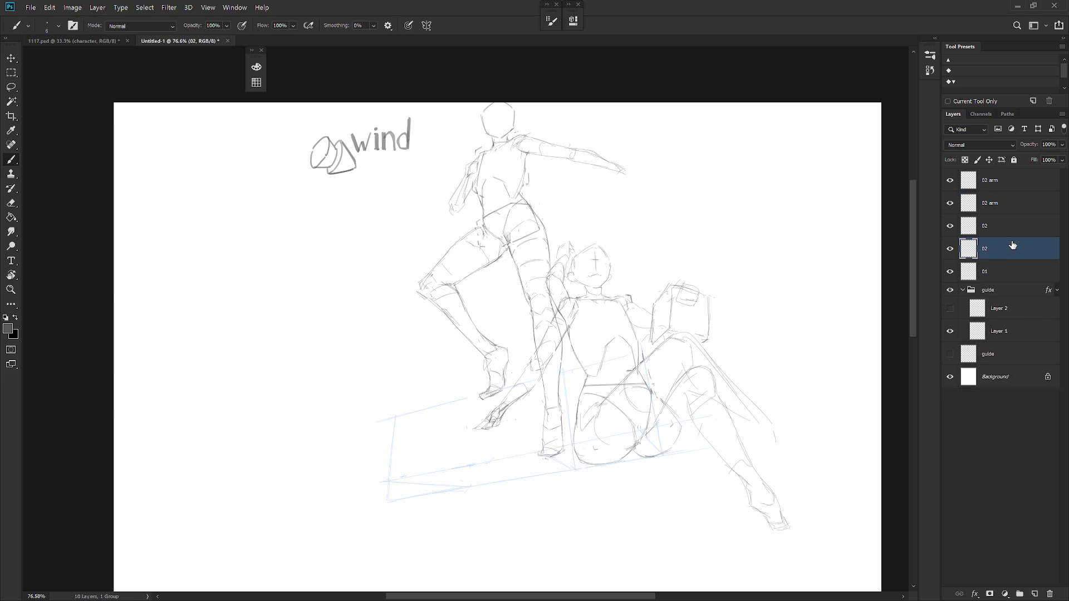
{"action": "left_click", "coordinate": [950, 248]}
{"action": "left_click", "coordinate": [950, 225]}
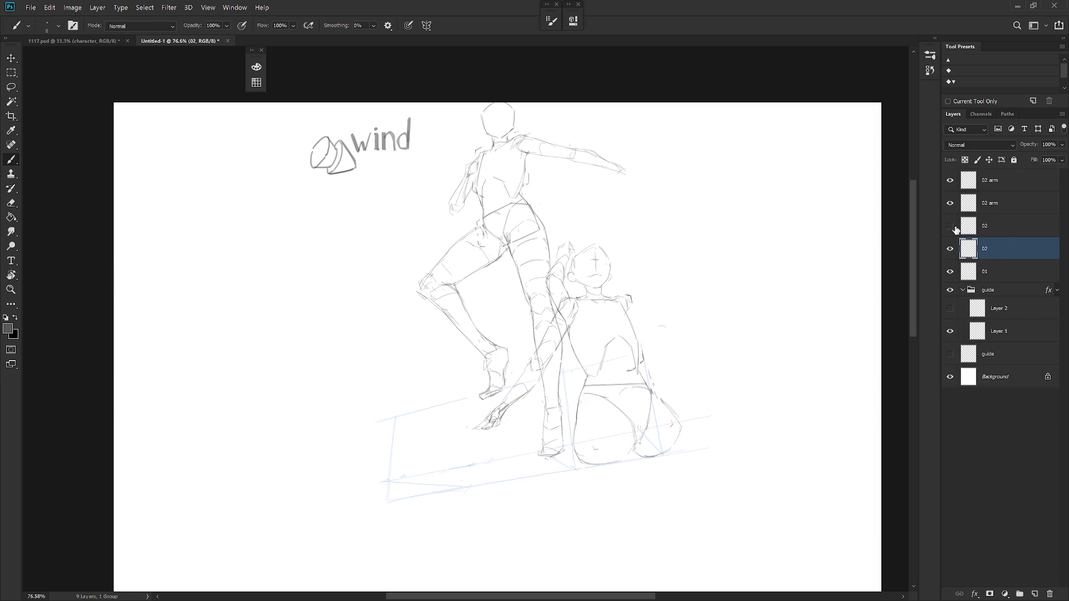
{"action": "left_click", "coordinate": [950, 226]}
{"action": "double_click", "coordinate": [997, 228]}
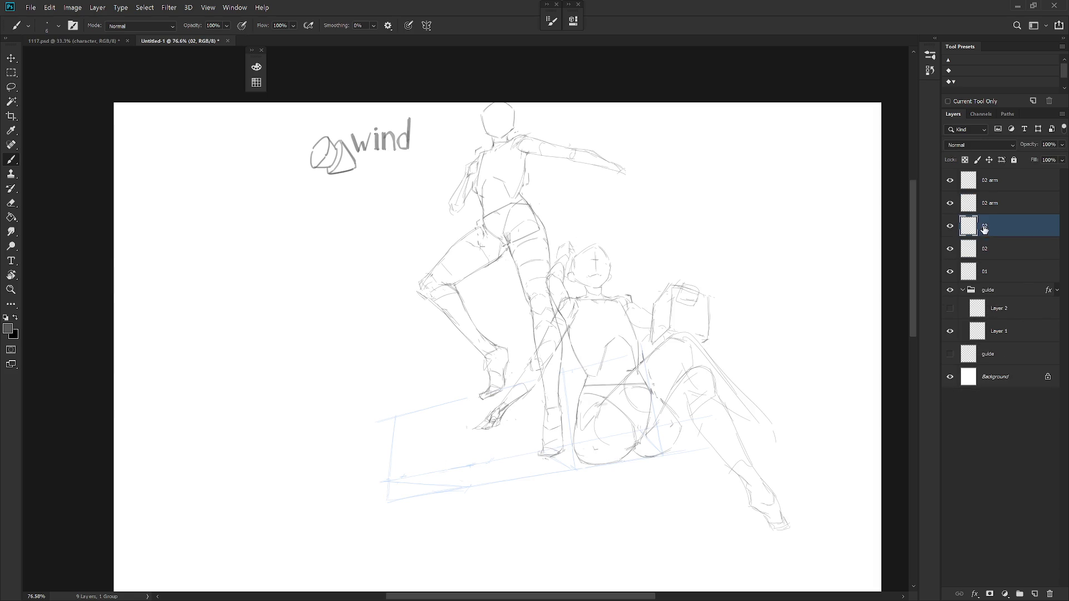
{"action": "type", "text": " leg"}
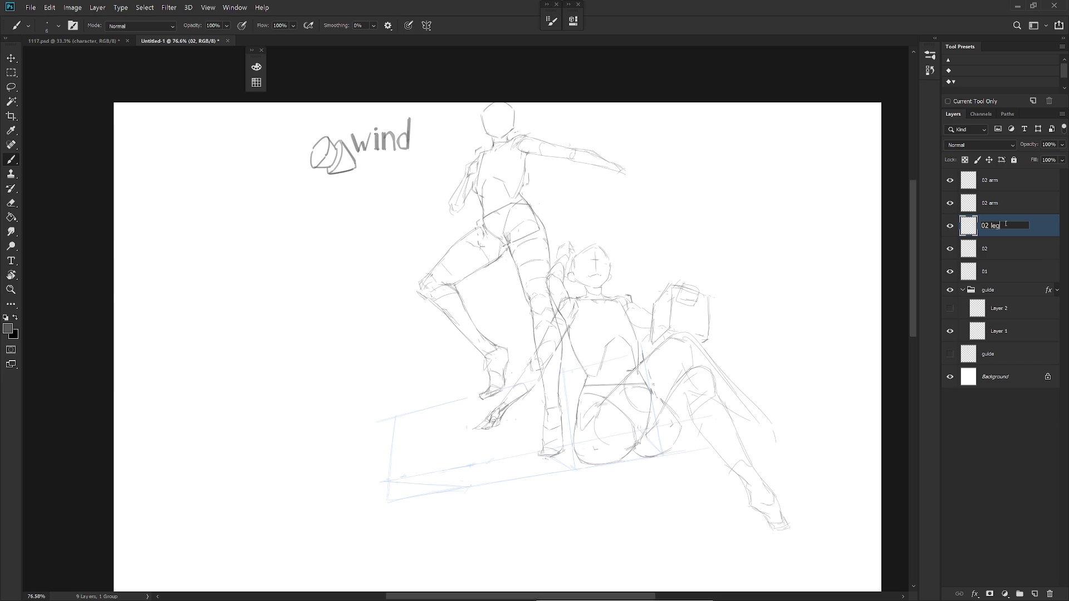
{"action": "type", "text": " & arm"}
{"action": "key", "text": "Return"}
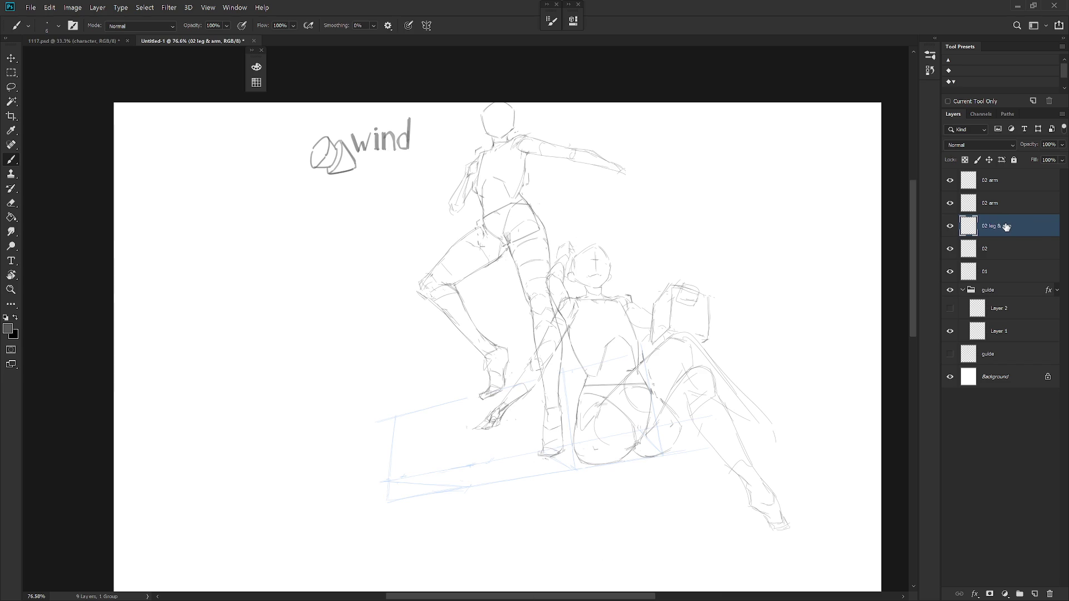
{"action": "key", "text": "alt+bracketright"}
{"action": "key", "text": "alt+bracketright"}
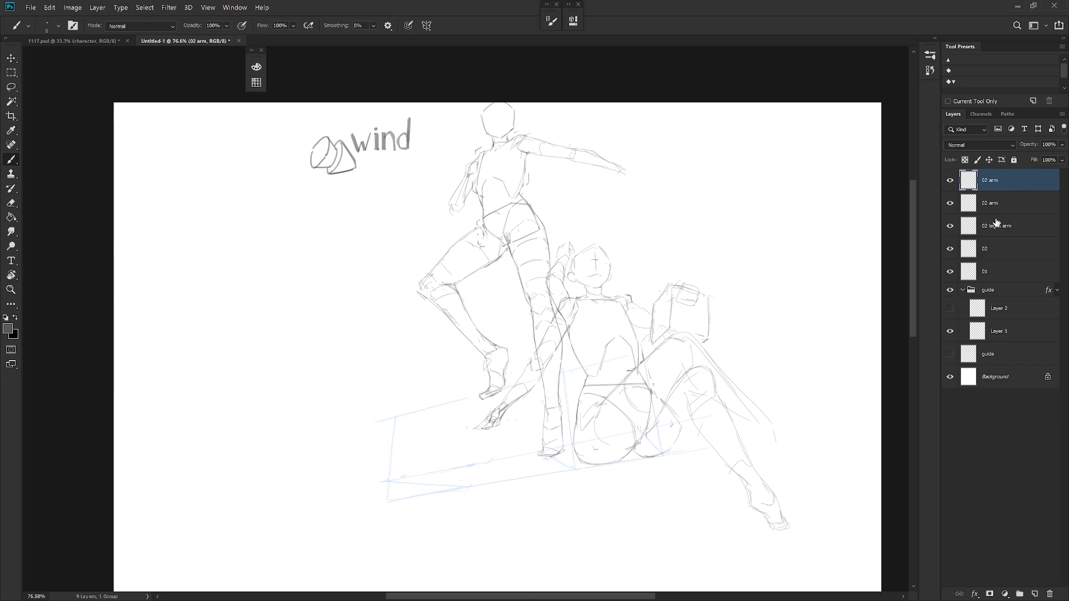
{"action": "scroll", "coordinate": [625, 423], "scroll_direction": "down", "scroll_amount": 3}
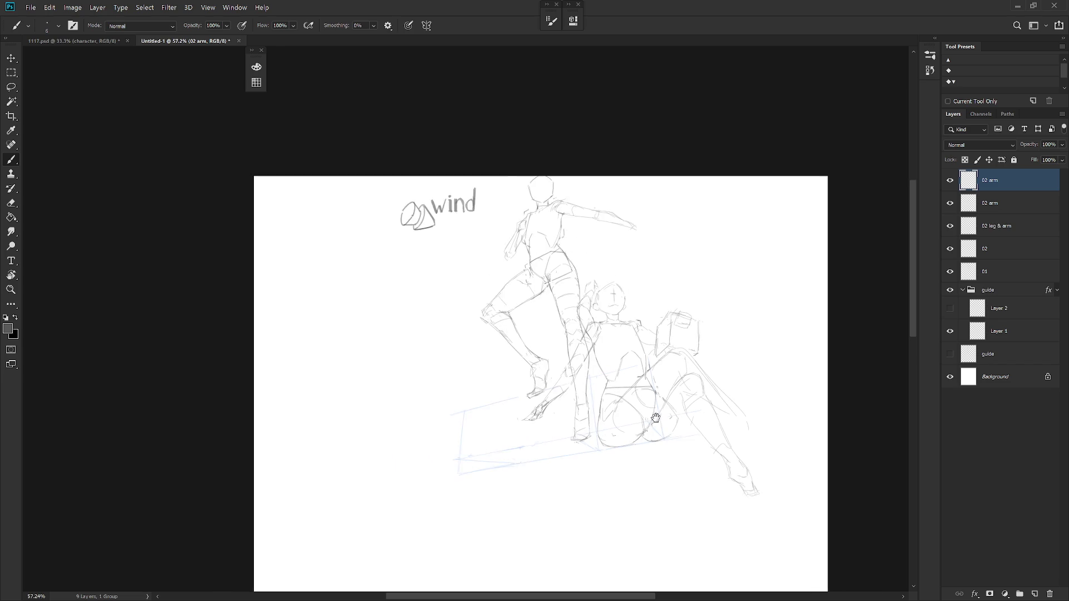
Move the whole sketch, all layers from 02 arm through guide, slightly lower on the page
{"action": "scroll", "coordinate": [680, 436], "scroll_direction": "down", "scroll_amount": 2}
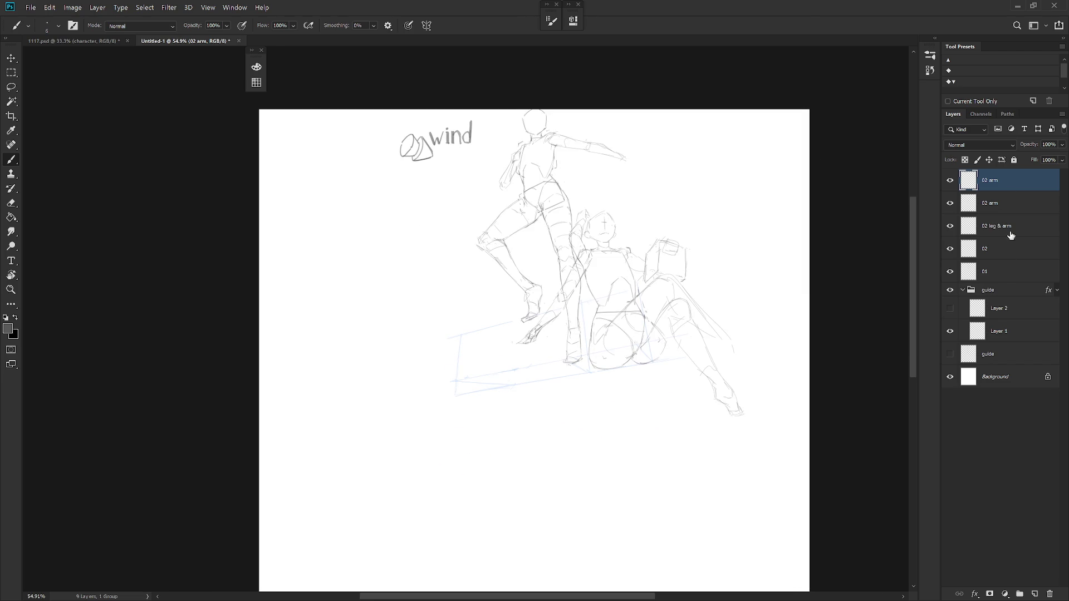
{"action": "left_click", "coordinate": [963, 289]}
{"action": "left_click", "coordinate": [996, 290], "text": "shift"}
{"action": "mouse_move", "coordinate": [699, 389]}
{"action": "left_mouse_down"}
{"action": "mouse_move", "coordinate": [699, 406]}
{"action": "mouse_move", "coordinate": [699, 397]}
{"action": "left_mouse_up"}
Select the top 02 arm layer, apply an unchanged transform and toggle its visibility off and on
{"action": "left_click", "coordinate": [1029, 184]}
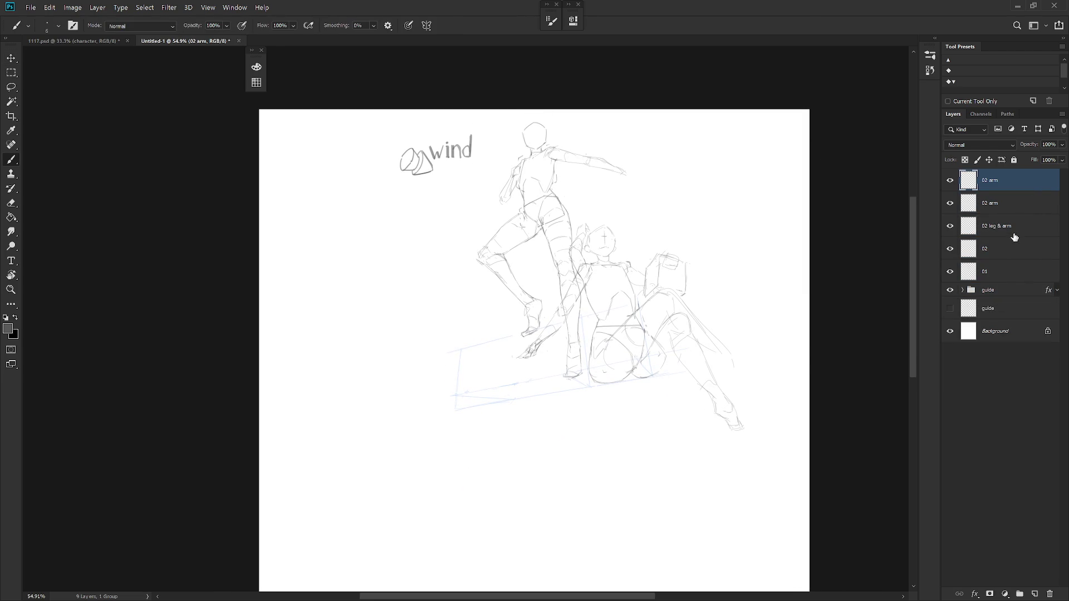
{"action": "key", "text": "ctrl+t"}
{"action": "key", "text": "Return"}
{"action": "left_click", "coordinate": [950, 180]}
{"action": "left_click", "coordinate": [949, 180]}
Lasso the wind note and cone sketch onto its own layer named 'wind direction'
{"action": "key", "text": "l"}
{"action": "mouse_move", "coordinate": [423, 206]}
{"action": "left_mouse_down"}
{"action": "mouse_move", "coordinate": [490, 172]}
{"action": "mouse_move", "coordinate": [426, 208]}
{"action": "left_mouse_up"}
{"action": "key", "text": "ctrl+j"}
{"action": "double_click", "coordinate": [990, 179]}
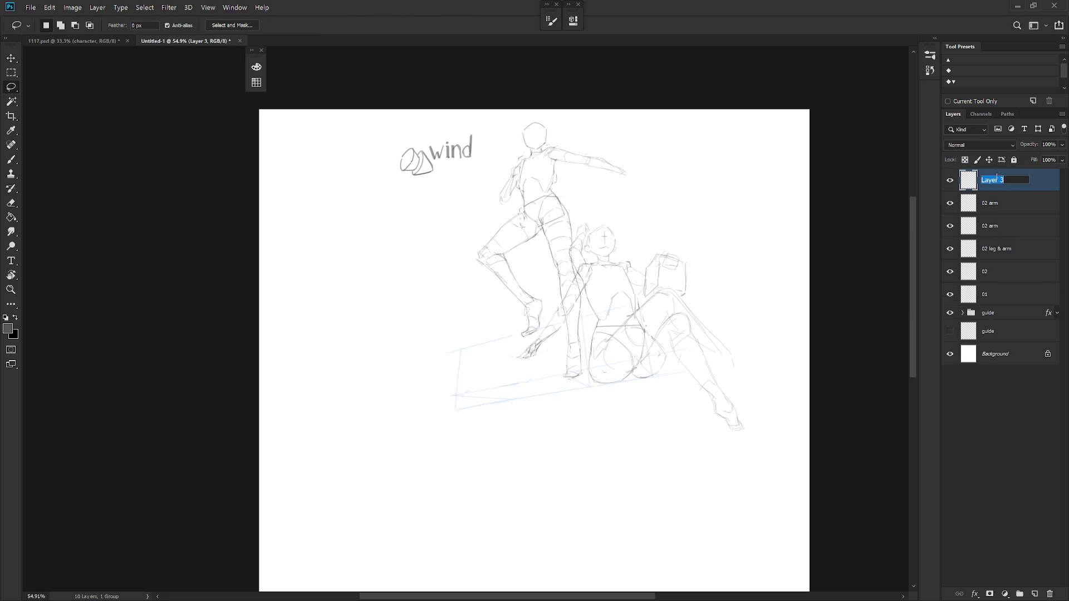
{"action": "type", "text": "wind dir"}
{"action": "type", "text": "ection"}
{"action": "key", "text": "Return"}
Put 'wind direction' in the guide group at 100% opacity and drag the blue note up-right
{"action": "key", "text": "v"}
{"action": "left_click_drag", "start_coordinate": [1021, 180], "coordinate": [1004, 314]}
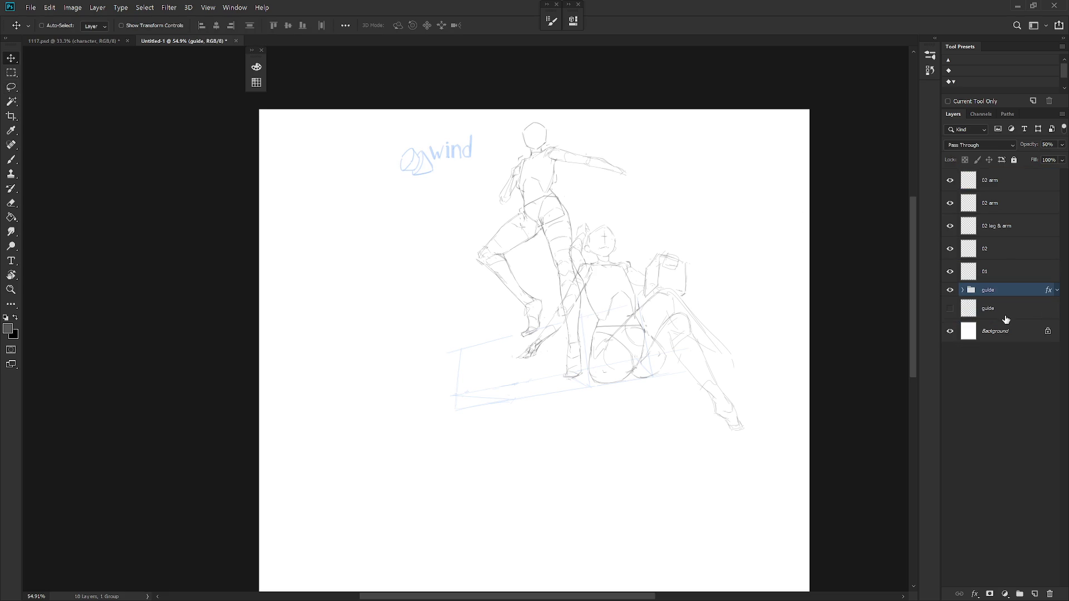
{"action": "left_click", "coordinate": [961, 290]}
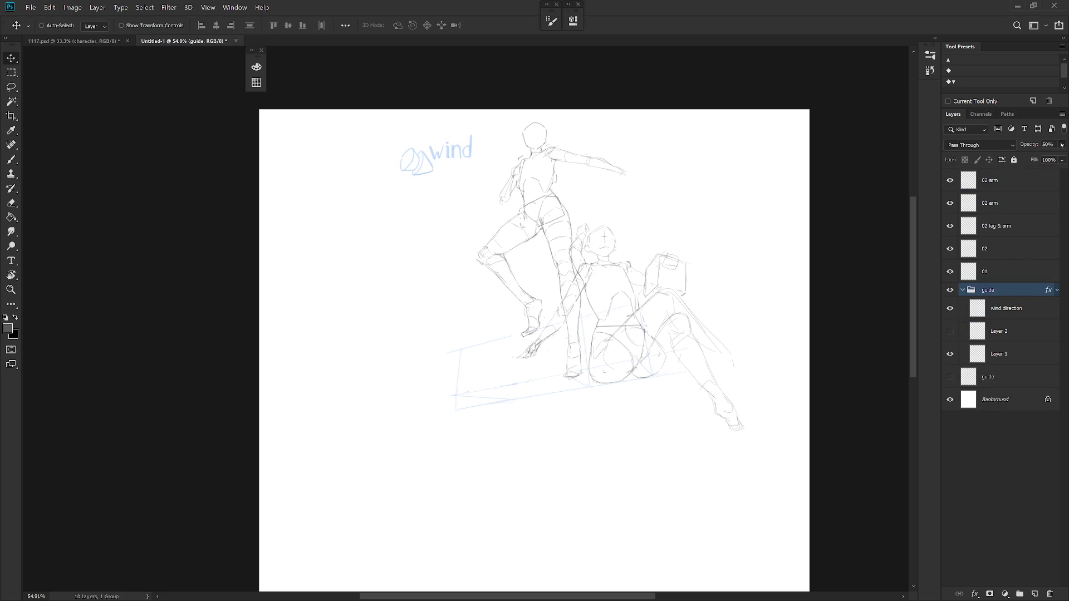
{"action": "key", "text": "0"}
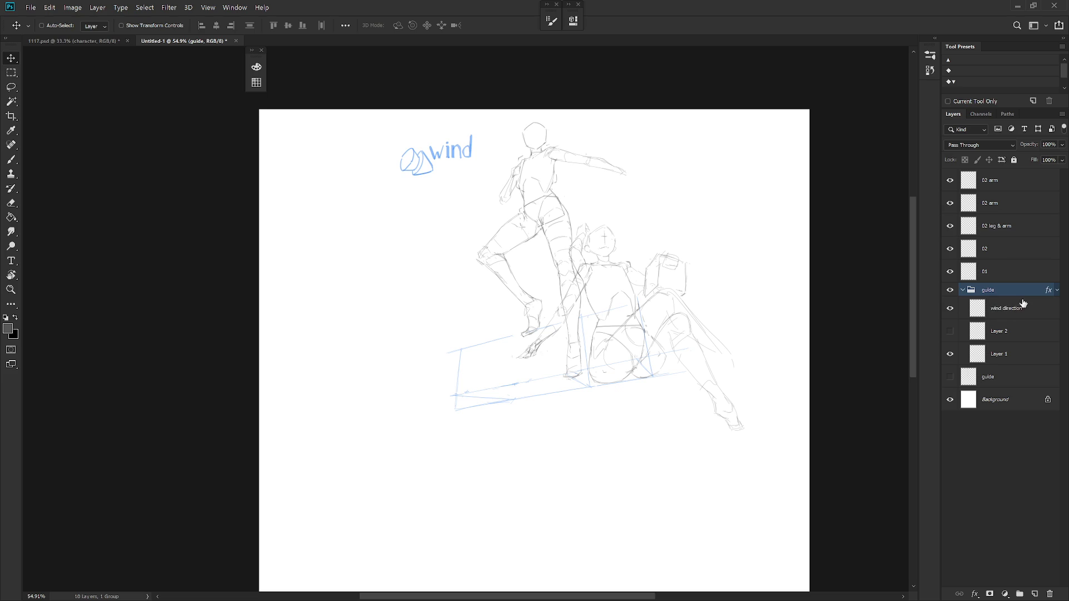
{"action": "left_click", "coordinate": [1024, 308]}
{"action": "mouse_move", "coordinate": [498, 217]}
{"action": "left_mouse_down"}
{"action": "mouse_move", "coordinate": [539, 168]}
{"action": "mouse_move", "coordinate": [528, 192]}
{"action": "left_mouse_up"}
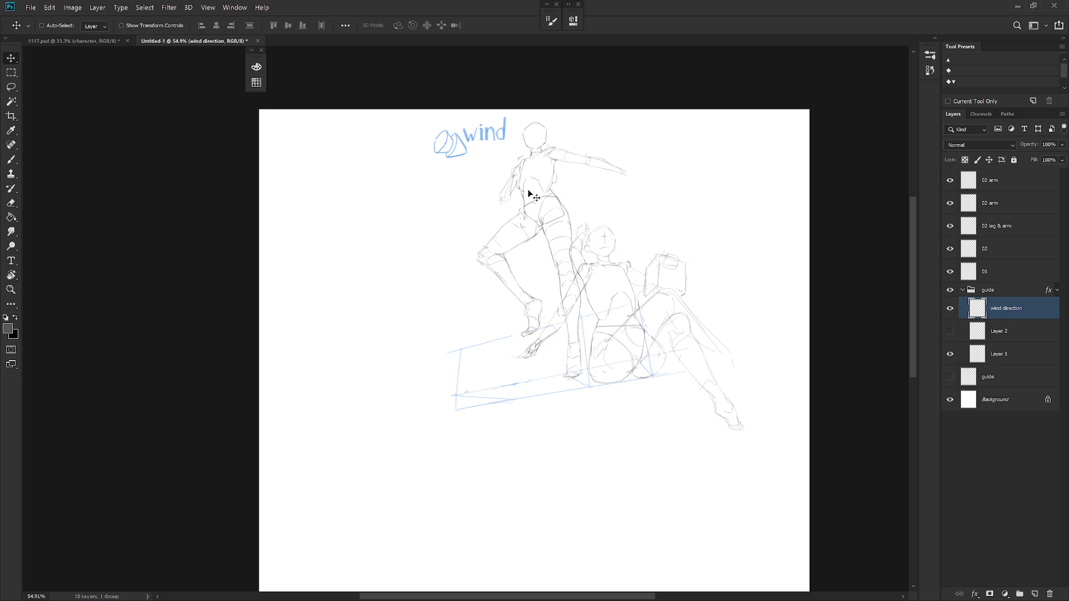
{"action": "left_click", "coordinate": [991, 271]}
Lasso figure 01's head, torso and arm and nudge them about 11 px right and down
{"action": "scroll", "coordinate": [562, 198], "scroll_direction": "up", "scroll_amount": 5}
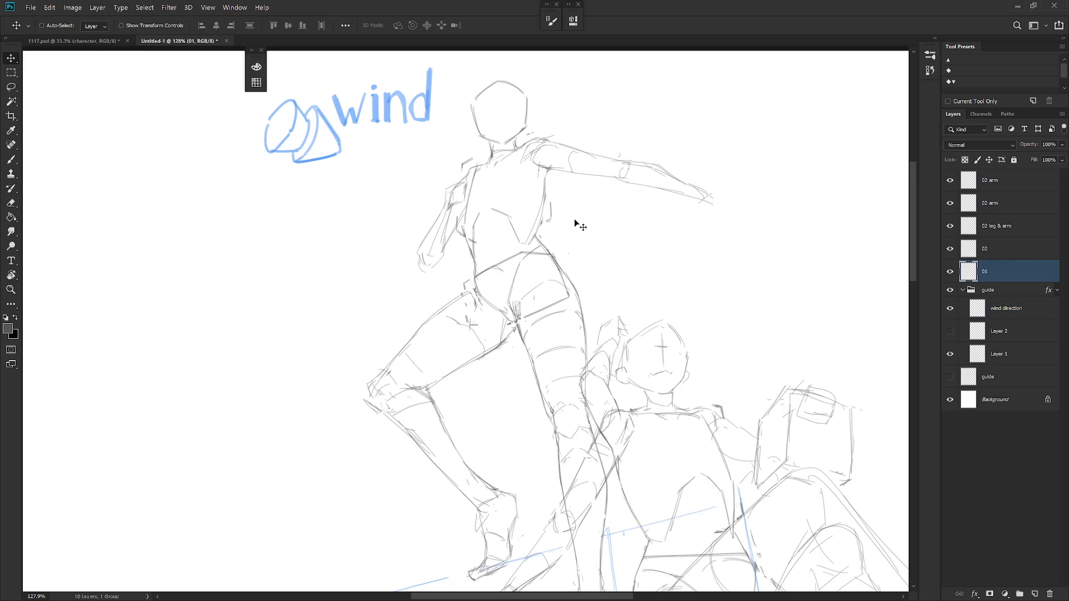
{"action": "key", "text": "l"}
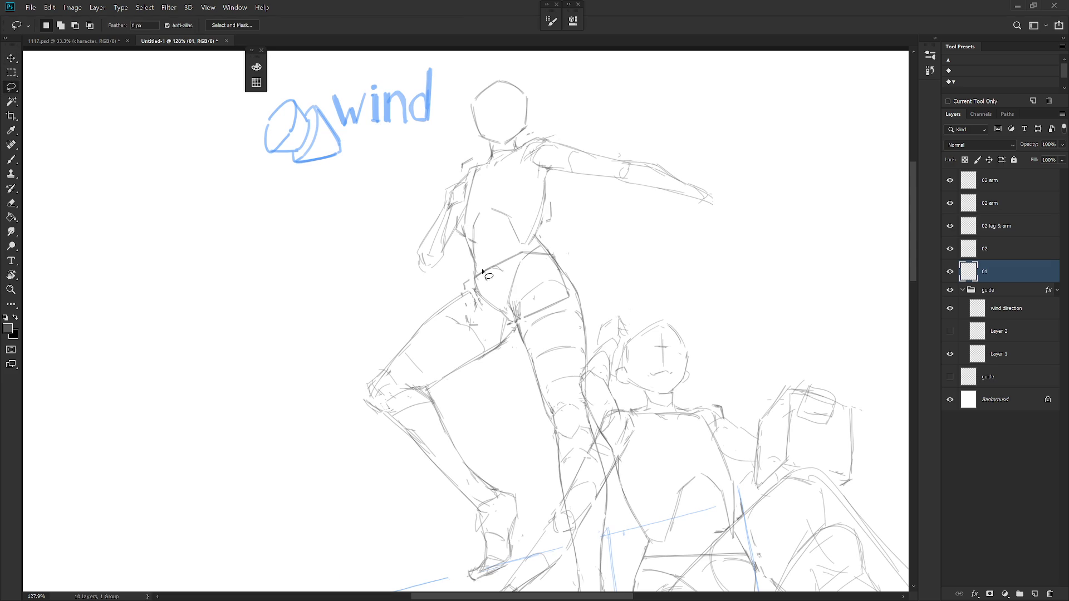
{"action": "mouse_move", "coordinate": [465, 241]}
{"action": "left_mouse_down"}
{"action": "mouse_move", "coordinate": [476, 262]}
{"action": "mouse_move", "coordinate": [534, 248]}
{"action": "mouse_move", "coordinate": [547, 210]}
{"action": "left_mouse_up"}
{"action": "key", "text": "Escape"}
{"action": "mouse_move", "coordinate": [526, 249]}
{"action": "left_mouse_down"}
{"action": "mouse_move", "coordinate": [409, 278]}
{"action": "mouse_move", "coordinate": [694, 87]}
{"action": "mouse_move", "coordinate": [613, 228]}
{"action": "mouse_move", "coordinate": [551, 188]}
{"action": "mouse_move", "coordinate": [527, 249]}
{"action": "left_mouse_up"}
{"action": "key", "text": "ctrl+t"}
{"action": "left_click_drag", "start_coordinate": [565, 203], "coordinate": [572, 205]}
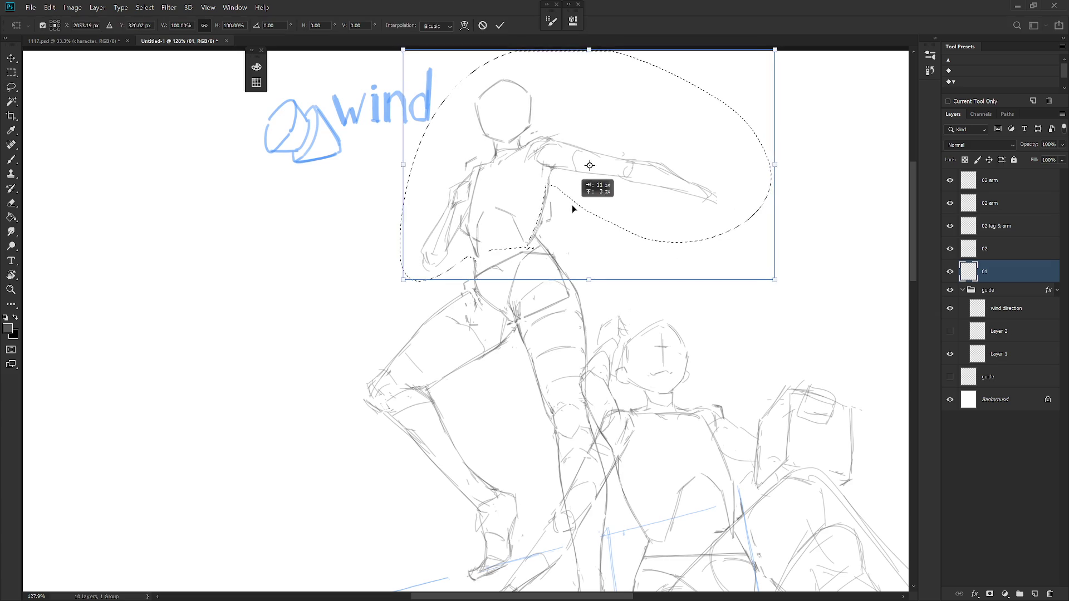
{"action": "key", "text": "Return"}
{"action": "key", "text": "ctrl+d"}
Set the pencil brush size to 2 px
{"action": "key", "text": "l"}
{"action": "key", "text": "b"}
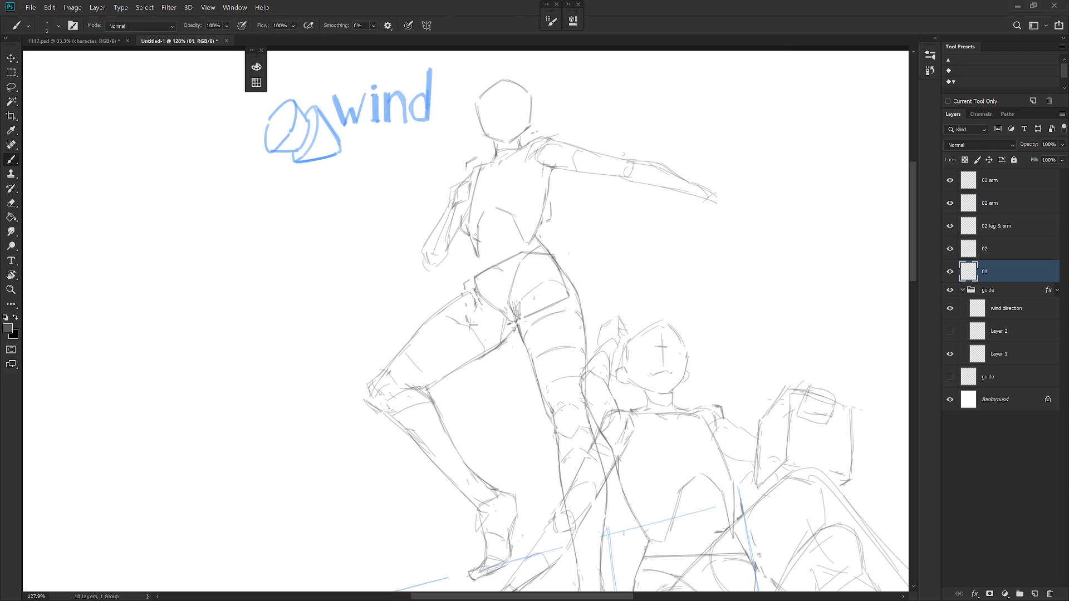
{"action": "right_click", "coordinate": [481, 223]}
{"action": "left_click_drag", "start_coordinate": [542, 250], "coordinate": [478, 265]}
{"action": "key", "text": "Return"}
Erase the stray lines at figure 01's hip, then return to the brush
{"action": "key", "text": "e"}
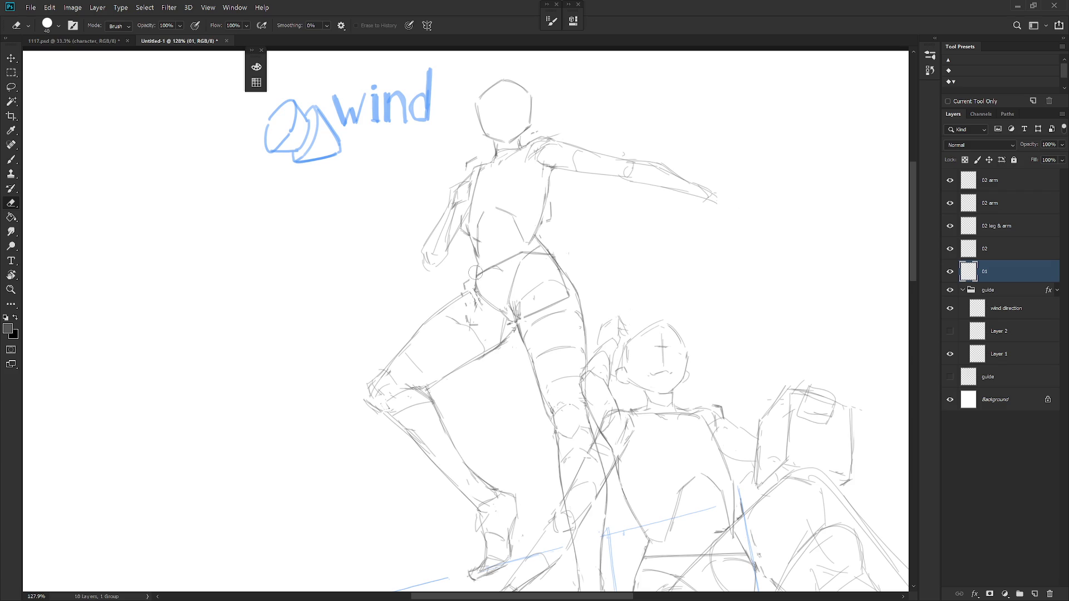
{"action": "left_click_drag", "start_coordinate": [477, 279], "coordinate": [477, 268]}
{"action": "key", "text": "b"}
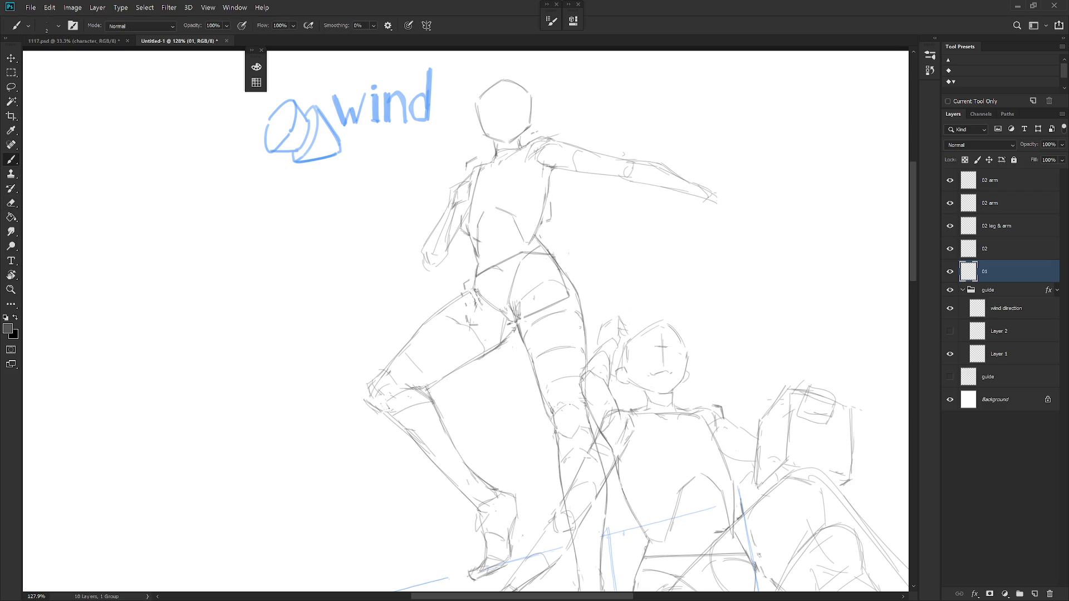
{"action": "key", "text": "e"}
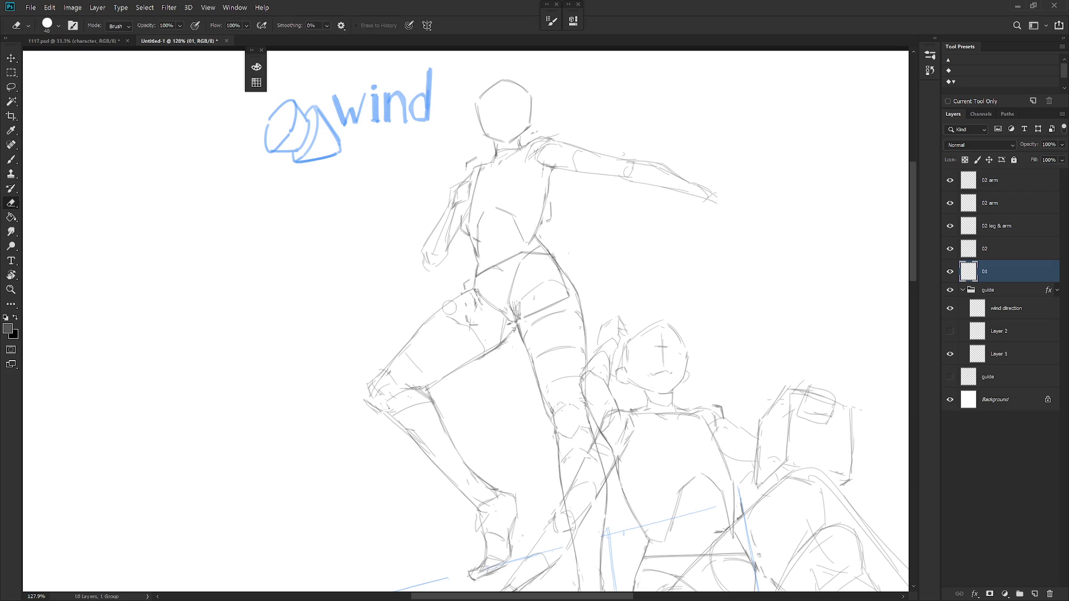
{"action": "key", "text": "b"}
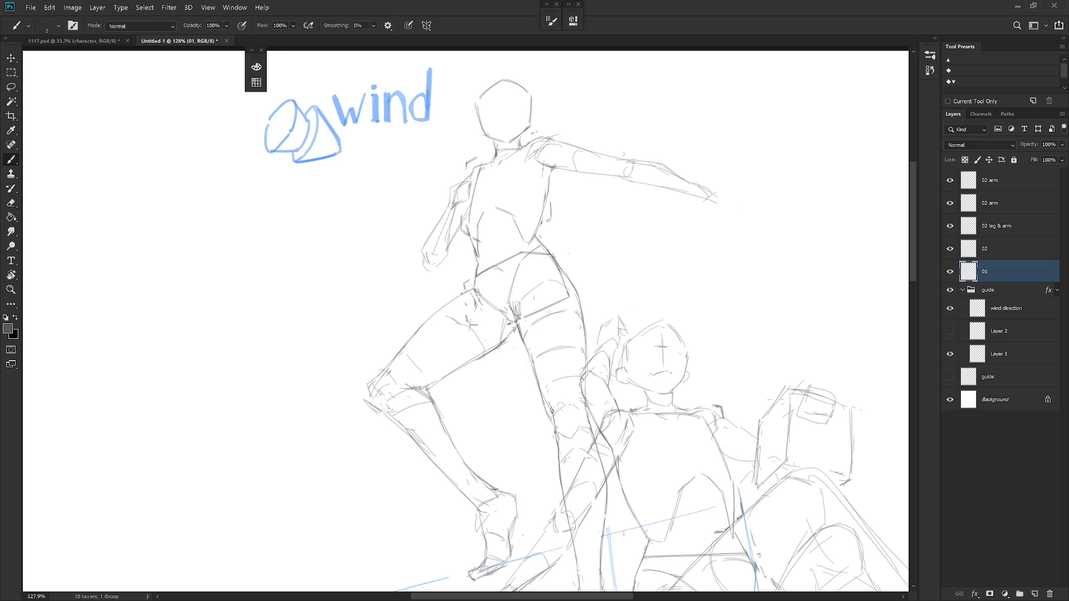
{"action": "scroll", "coordinate": [518, 313], "scroll_direction": "down", "scroll_amount": 2}
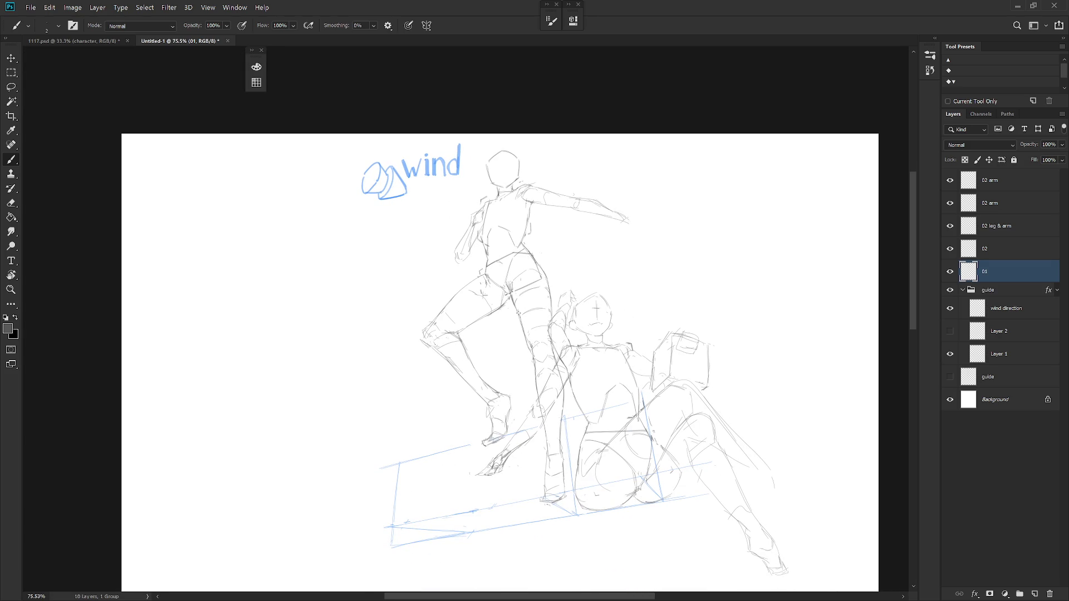
Lasso figure 01 down to its feet and shift it about 48 px left
{"action": "key", "text": "l"}
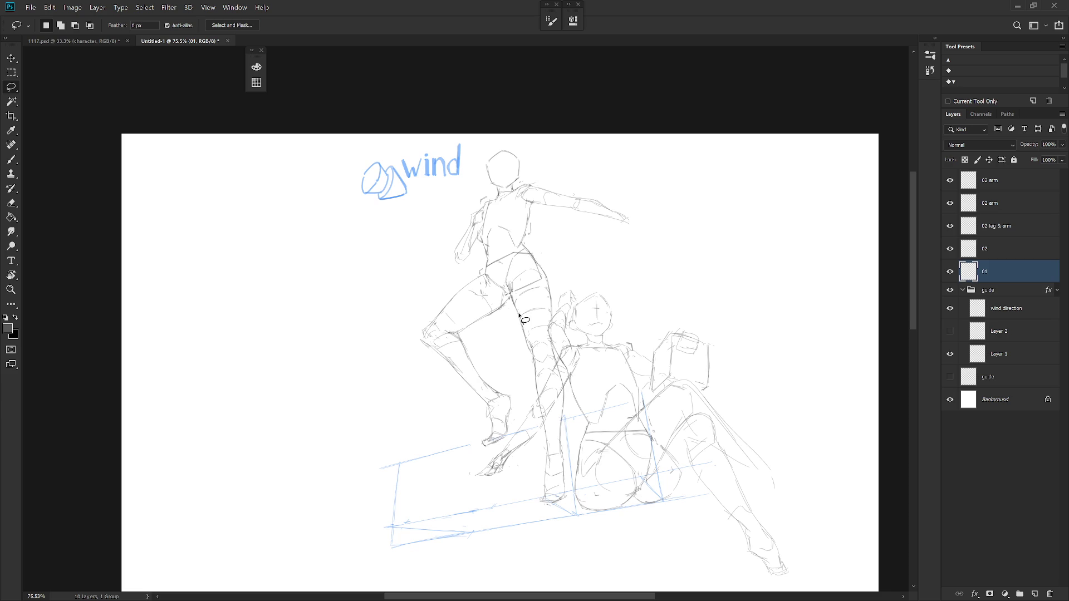
{"action": "mouse_move", "coordinate": [475, 444]}
{"action": "left_mouse_down"}
{"action": "mouse_move", "coordinate": [559, 457]}
{"action": "mouse_move", "coordinate": [670, 279]}
{"action": "mouse_move", "coordinate": [665, 175]}
{"action": "mouse_move", "coordinate": [611, 147]}
{"action": "mouse_move", "coordinate": [389, 331]}
{"action": "mouse_move", "coordinate": [402, 411]}
{"action": "left_mouse_up"}
{"action": "key", "text": "ctrl+t"}
{"action": "left_click_drag", "start_coordinate": [580, 405], "coordinate": [560, 403]}
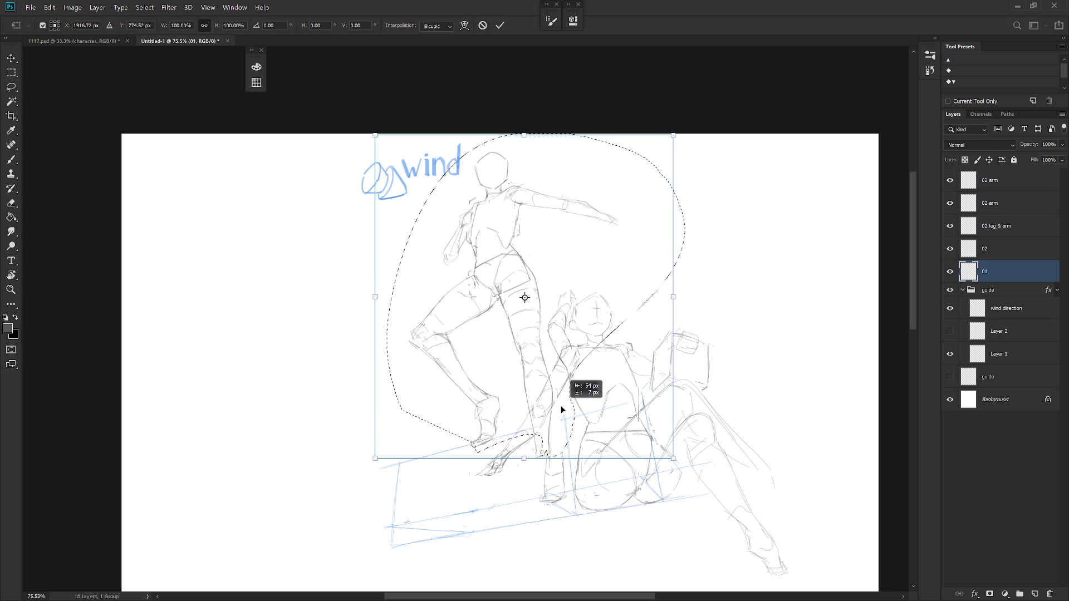
{"action": "key", "text": "Return"}
{"action": "key", "text": "ctrl+d"}
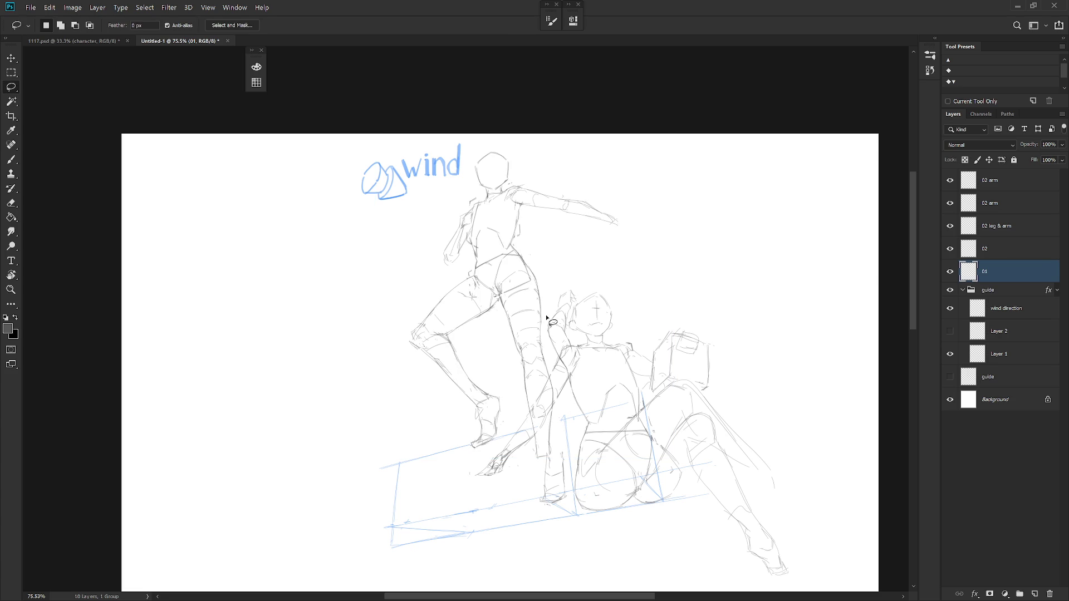
Rotate figure 01's straight supporting leg about 3.7° around the hip pivot
{"action": "scroll", "coordinate": [532, 282], "scroll_direction": "up", "scroll_amount": 1}
{"action": "mouse_move", "coordinate": [543, 299]}
{"action": "left_mouse_down"}
{"action": "mouse_move", "coordinate": [533, 277]}
{"action": "mouse_move", "coordinate": [494, 300]}
{"action": "mouse_move", "coordinate": [536, 505]}
{"action": "mouse_move", "coordinate": [550, 484]}
{"action": "mouse_move", "coordinate": [569, 493]}
{"action": "mouse_move", "coordinate": [577, 368]}
{"action": "mouse_move", "coordinate": [545, 337]}
{"action": "left_mouse_up"}
{"action": "key", "text": "ctrl+t"}
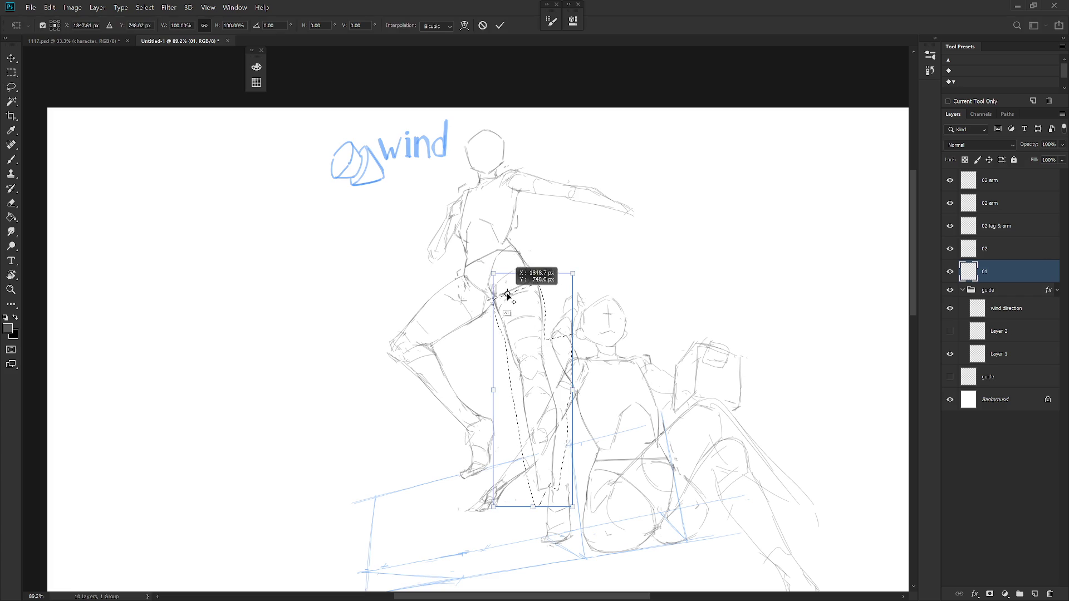
{"action": "left_click", "coordinate": [502, 294], "text": "alt"}
{"action": "left_click_drag", "start_coordinate": [593, 516], "coordinate": [612, 513]}
{"action": "key", "text": "Return"}
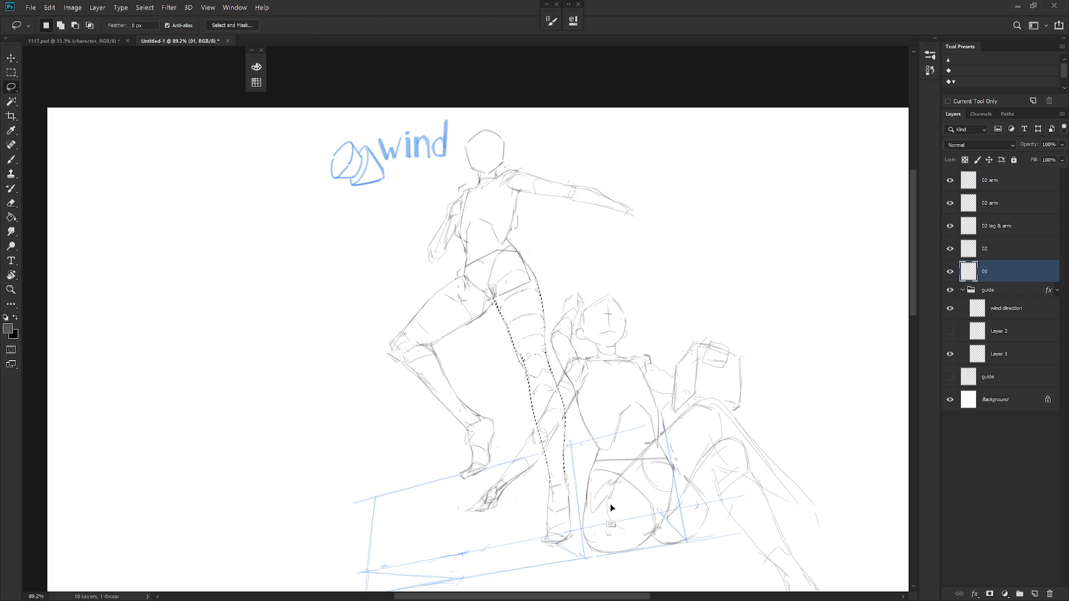
{"action": "key", "text": "ctrl+d"}
{"action": "key", "text": "b"}
{"action": "scroll", "coordinate": [498, 289], "scroll_direction": "up", "scroll_amount": 3}
{"action": "key", "text": "e"}
{"action": "key", "text": "b"}
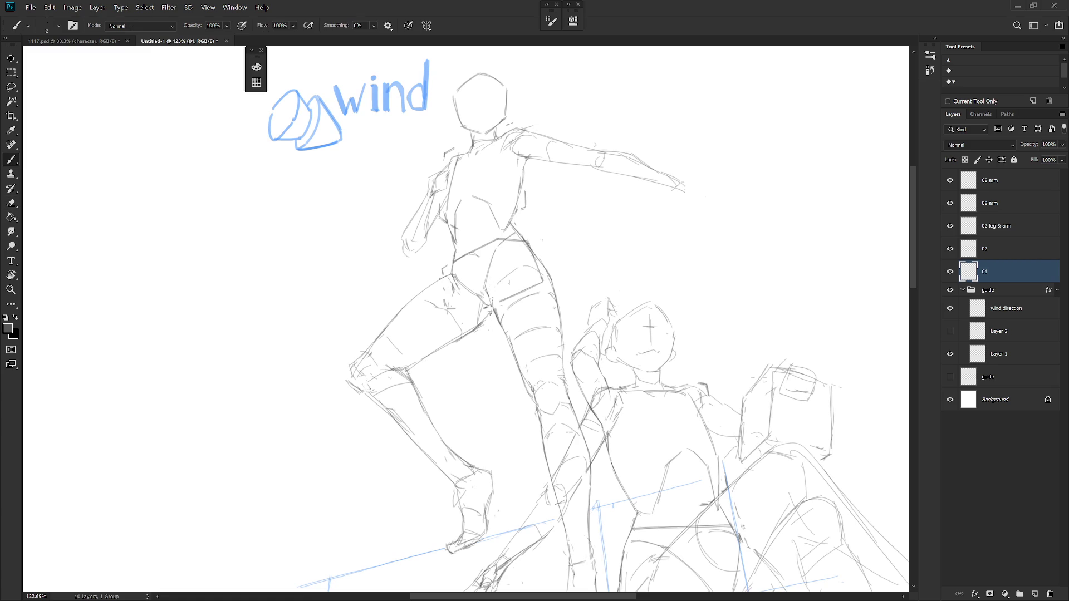
Draw short pencil strokes at figure 01's crotch and lower leg, tidying with the eraser
{"action": "left_click_drag", "start_coordinate": [488, 282], "coordinate": [492, 303]}
{"action": "scroll", "coordinate": [607, 411], "scroll_direction": "down", "scroll_amount": 3}
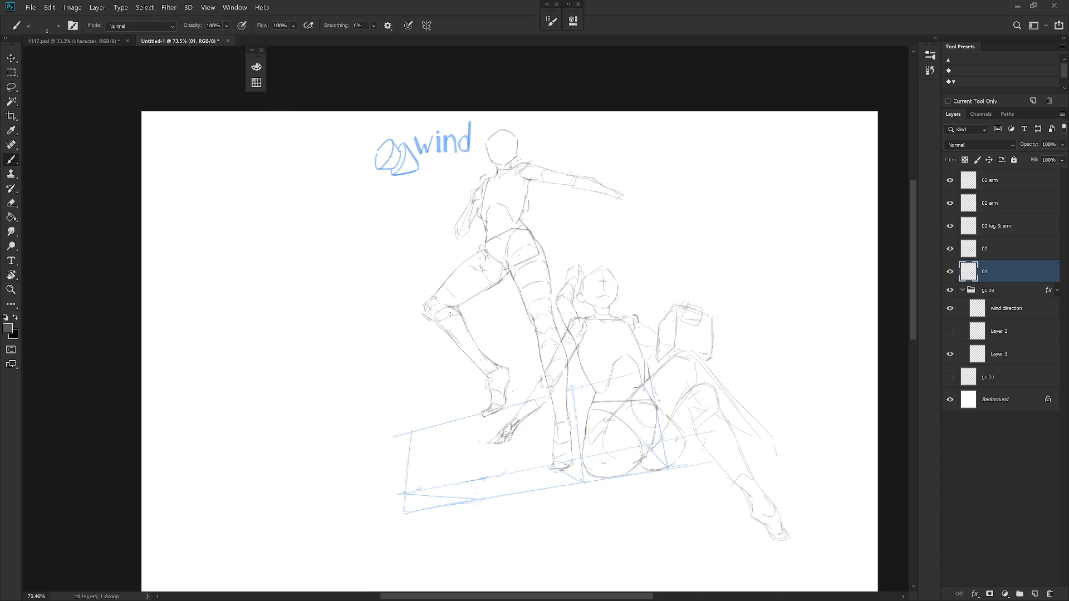
{"action": "scroll", "coordinate": [452, 313], "scroll_direction": "up", "scroll_amount": 3}
{"action": "left_click_drag", "start_coordinate": [430, 319], "coordinate": [466, 310]}
{"action": "left_click_drag", "start_coordinate": [461, 355], "coordinate": [477, 350]}
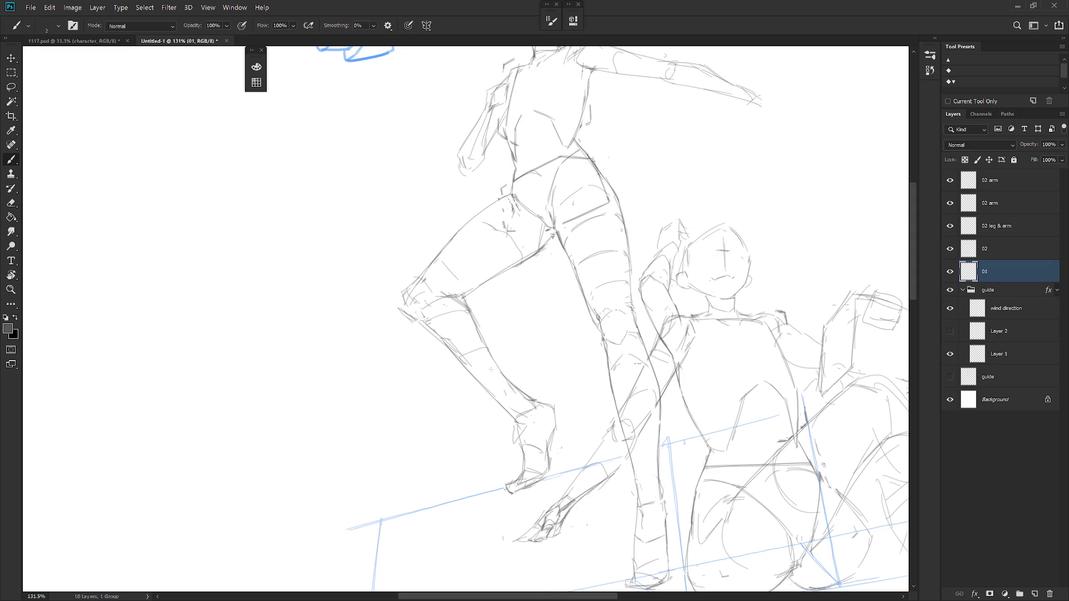
{"action": "key", "text": "e"}
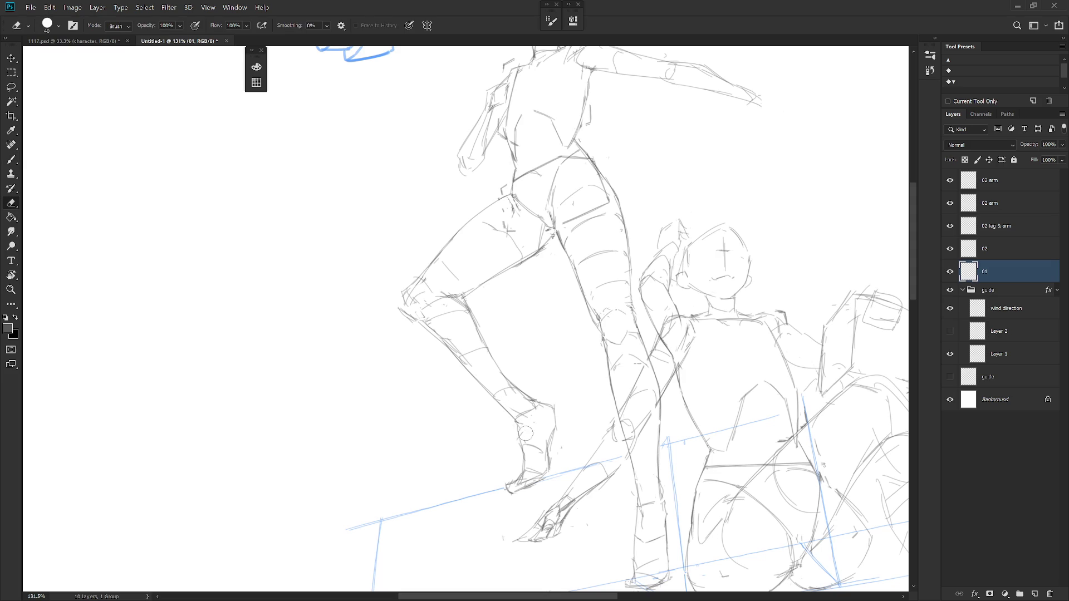
{"action": "scroll", "coordinate": [577, 386], "scroll_direction": "down", "scroll_amount": 2}
{"action": "key", "text": "b"}
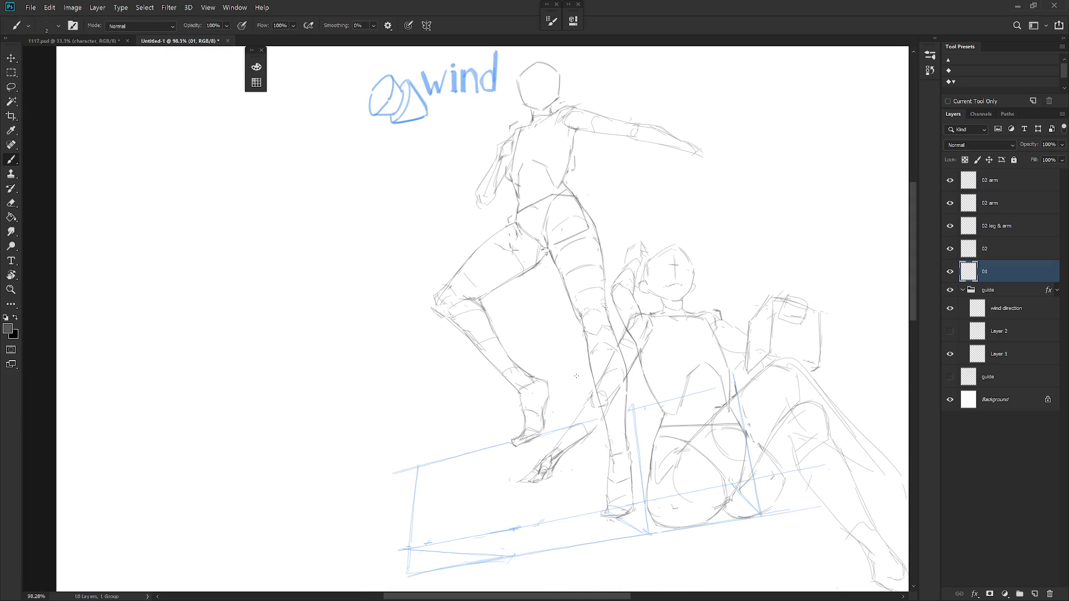
{"action": "key", "text": "e"}
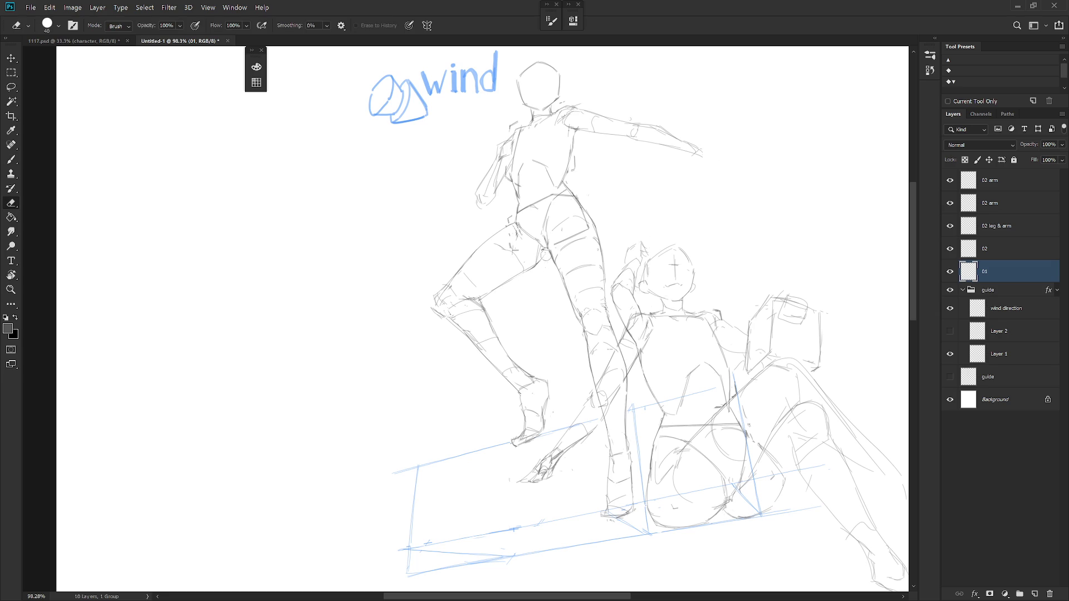
{"action": "key", "text": "b"}
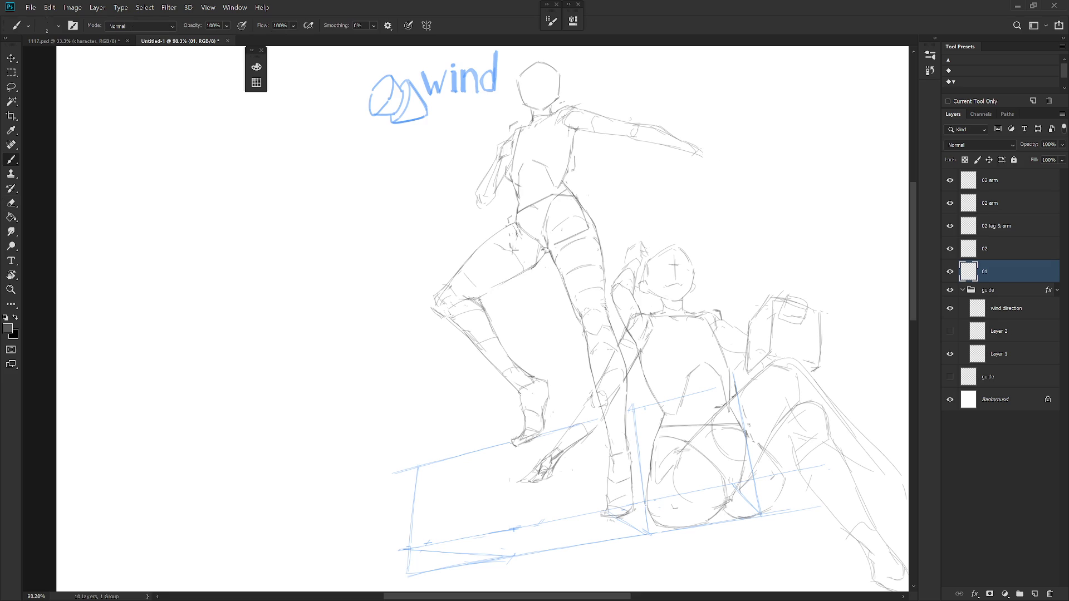
{"action": "key", "text": "e"}
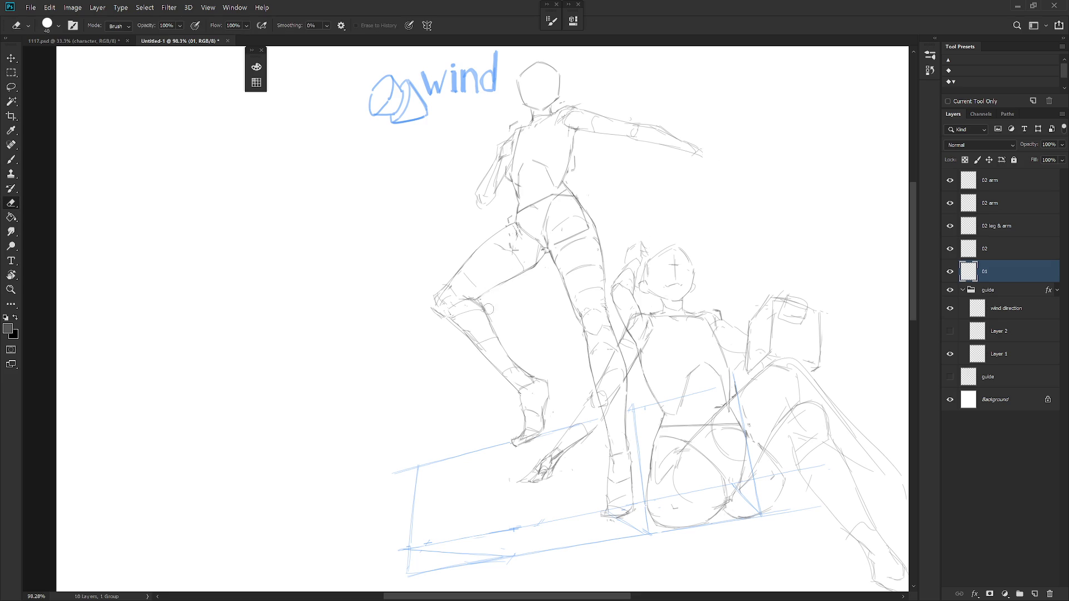
{"action": "key", "text": "b"}
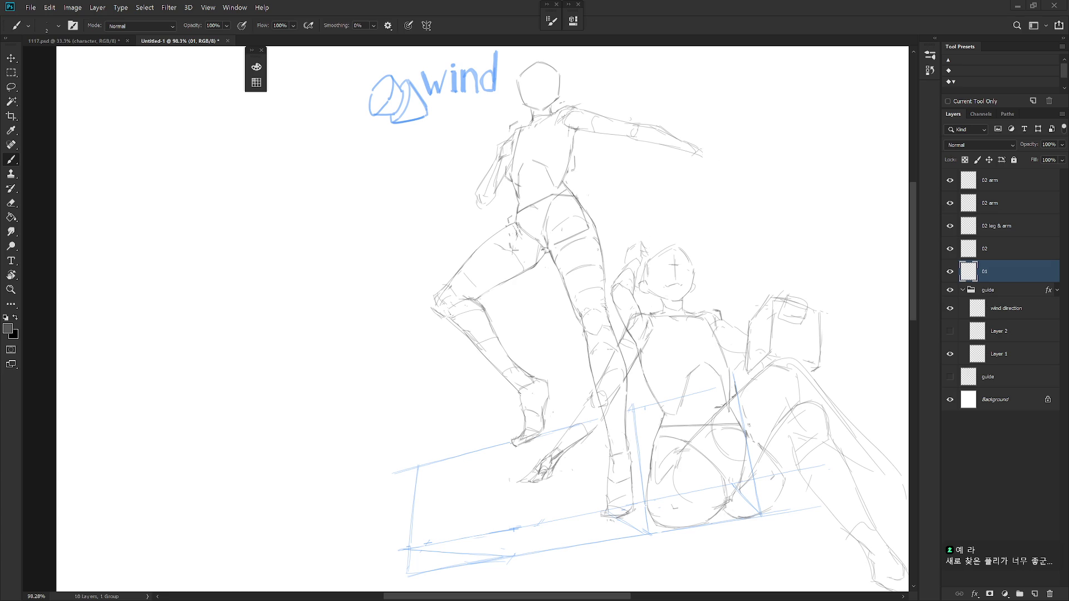
{"action": "key", "text": "super+e"}
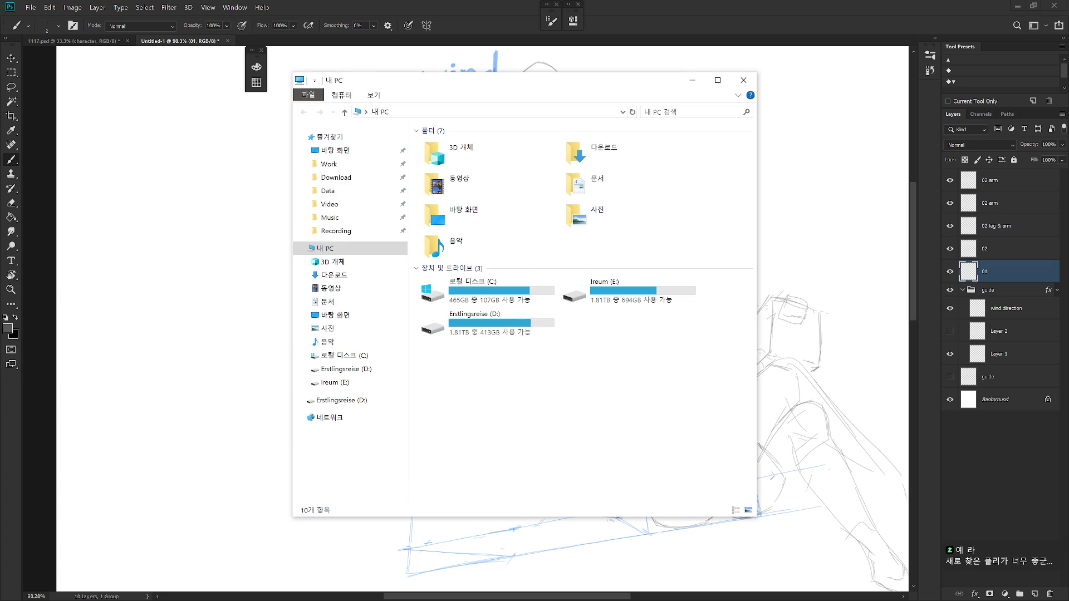
{"action": "left_click_drag", "start_coordinate": [554, 84], "coordinate": [0, 100]}
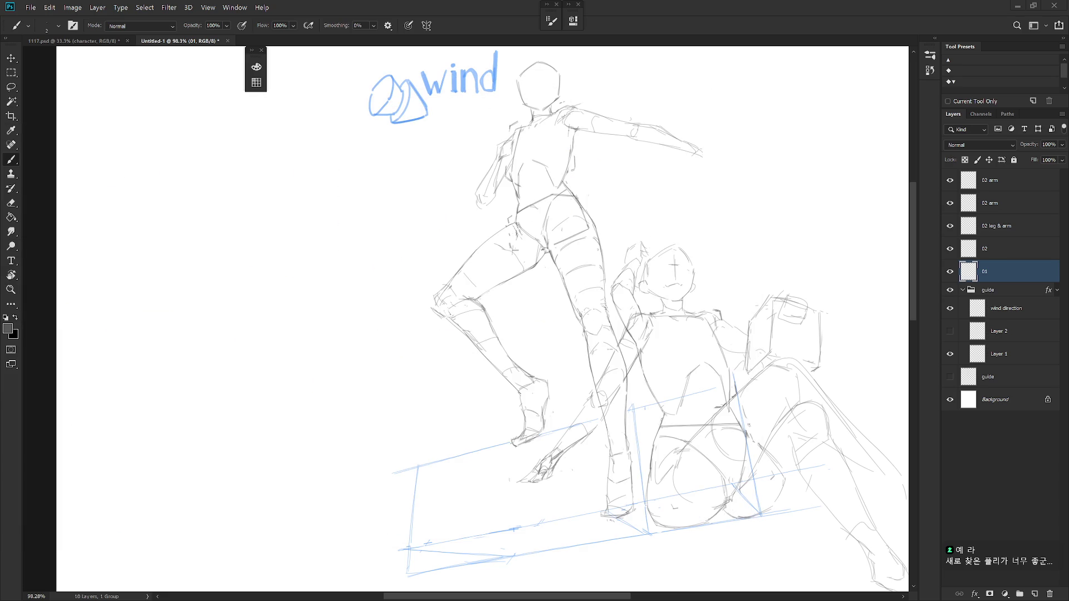
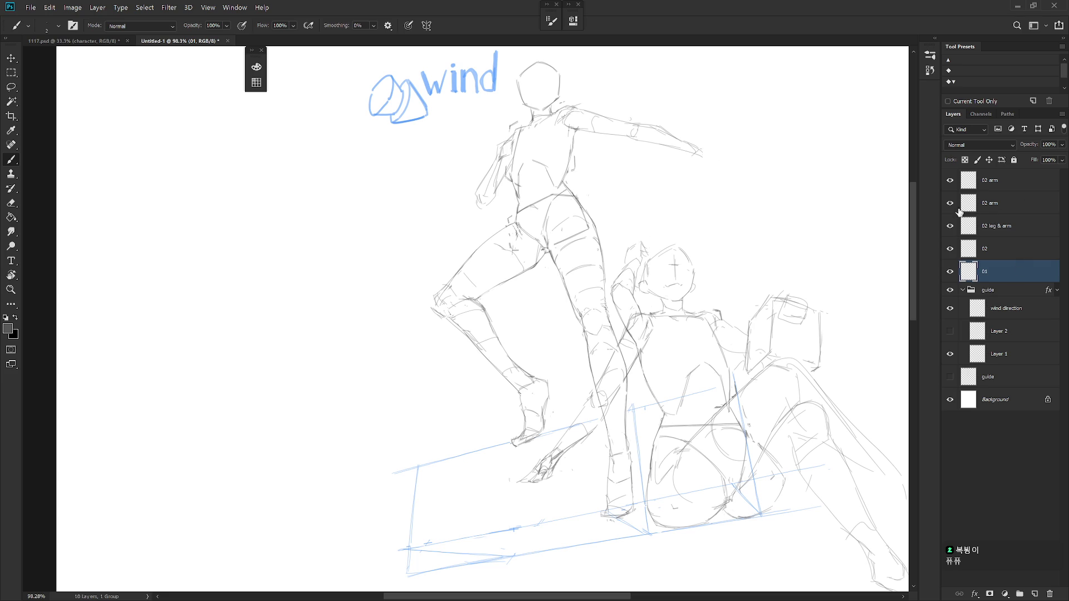
Compare the 02 leg & arm layer, then hide the second '02 arm' layer's hand stroke
{"action": "left_click", "coordinate": [998, 248]}
{"action": "left_click", "coordinate": [950, 226]}
{"action": "left_click", "coordinate": [950, 226]}
{"action": "left_click", "coordinate": [950, 203]}
{"action": "scroll", "coordinate": [787, 357], "scroll_direction": "down", "scroll_amount": 3}
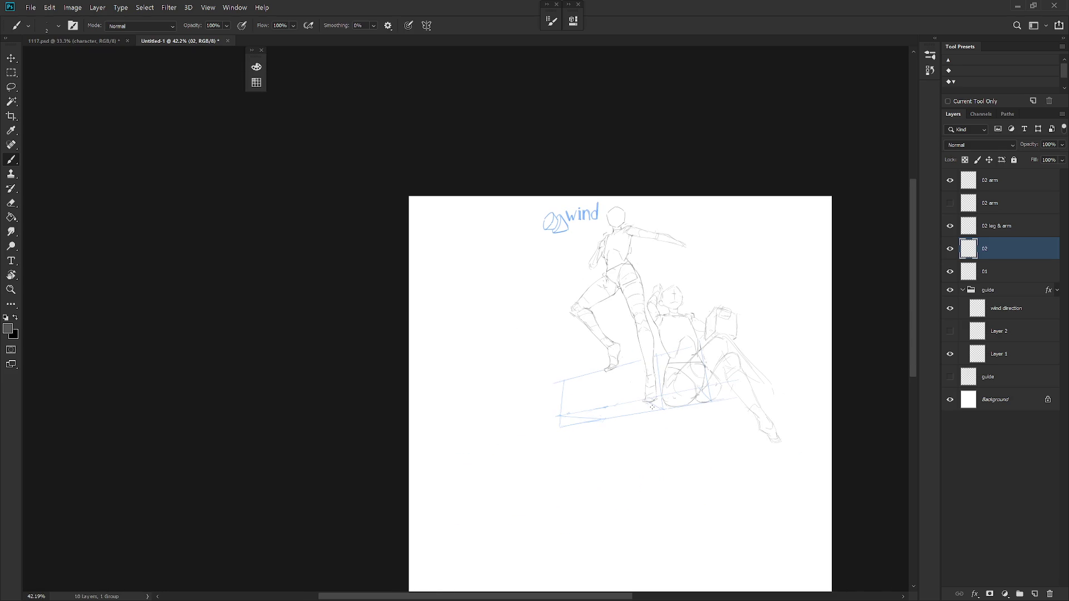
{"action": "scroll", "coordinate": [664, 336], "scroll_direction": "up", "scroll_amount": 4}
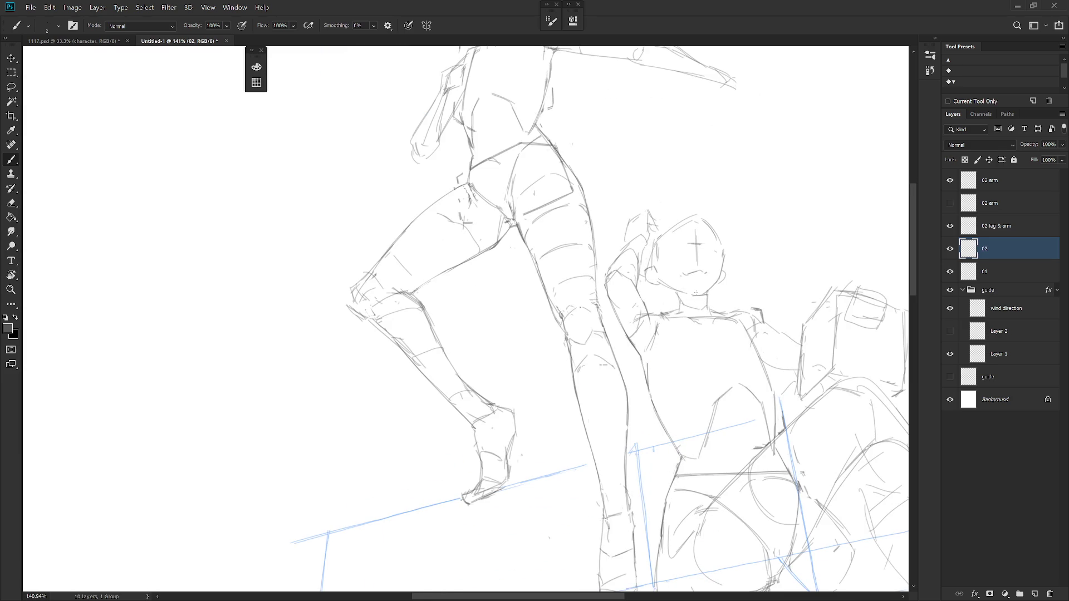
Select the top '02 arm' layer and toggle it off and on to check its strokes
{"action": "left_click", "coordinate": [991, 184]}
{"action": "left_click", "coordinate": [951, 183]}
{"action": "left_click", "coordinate": [951, 183]}
{"action": "scroll", "coordinate": [687, 321], "scroll_direction": "down", "scroll_amount": 2}
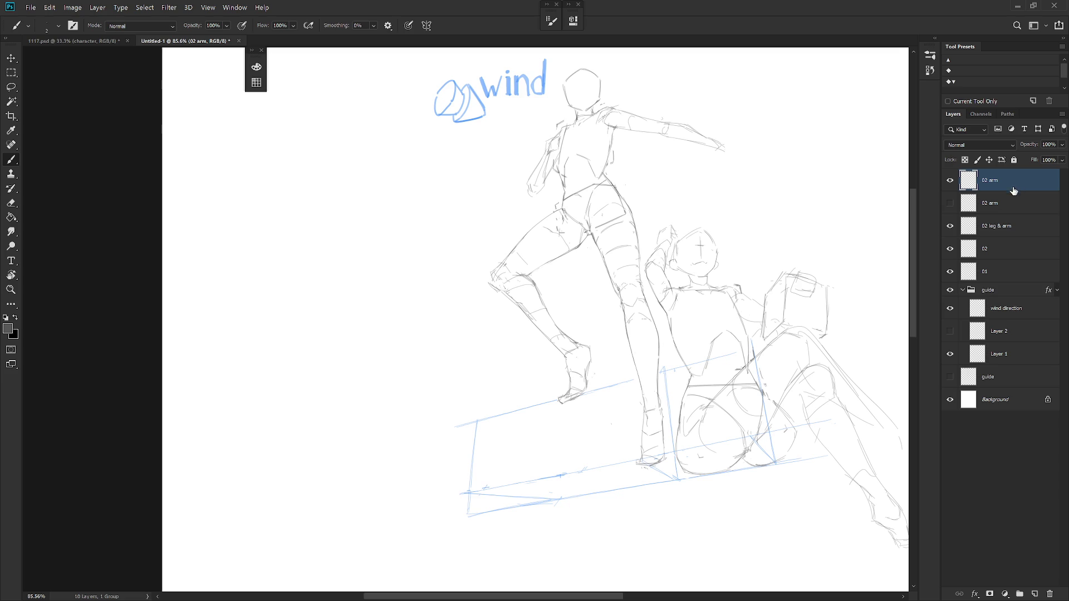
{"action": "scroll", "coordinate": [700, 360], "scroll_direction": "down", "scroll_amount": 3}
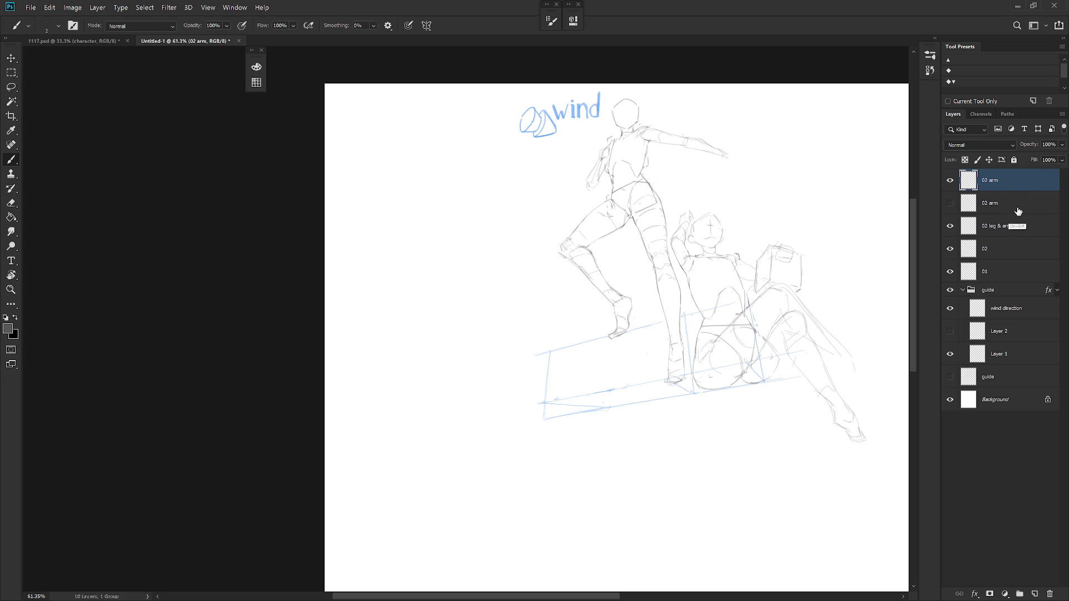
Create a new layer named 03
{"action": "key", "text": "ctrl+shift+n"}
{"action": "type", "text": "03"}
{"action": "key", "text": "Return"}
Draw a steeper rising line left of the blue platform, then re-show the second '02 arm' layer
{"action": "mouse_move", "coordinate": [731, 330]}
{"action": "left_mouse_down"}
{"action": "mouse_move", "coordinate": [709, 325]}
{"action": "mouse_move", "coordinate": [700, 301]}
{"action": "left_mouse_up"}
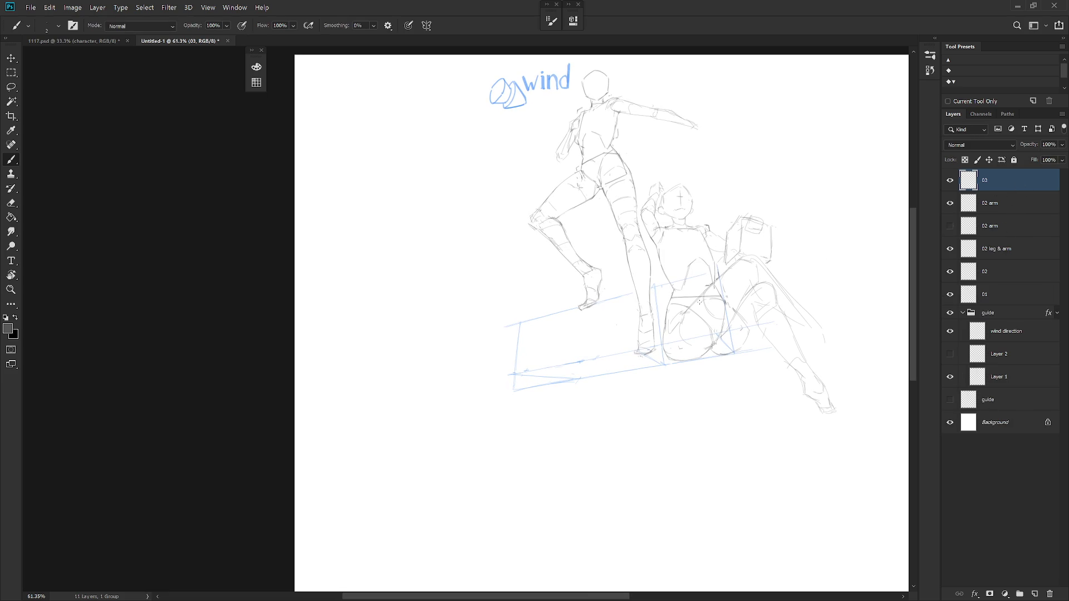
{"action": "left_click_drag", "start_coordinate": [496, 344], "coordinate": [552, 329]}
{"action": "key", "text": "ctrl+z"}
{"action": "left_click_drag", "start_coordinate": [492, 344], "coordinate": [551, 322]}
{"action": "left_click", "coordinate": [950, 226]}
{"action": "left_click", "coordinate": [996, 273]}
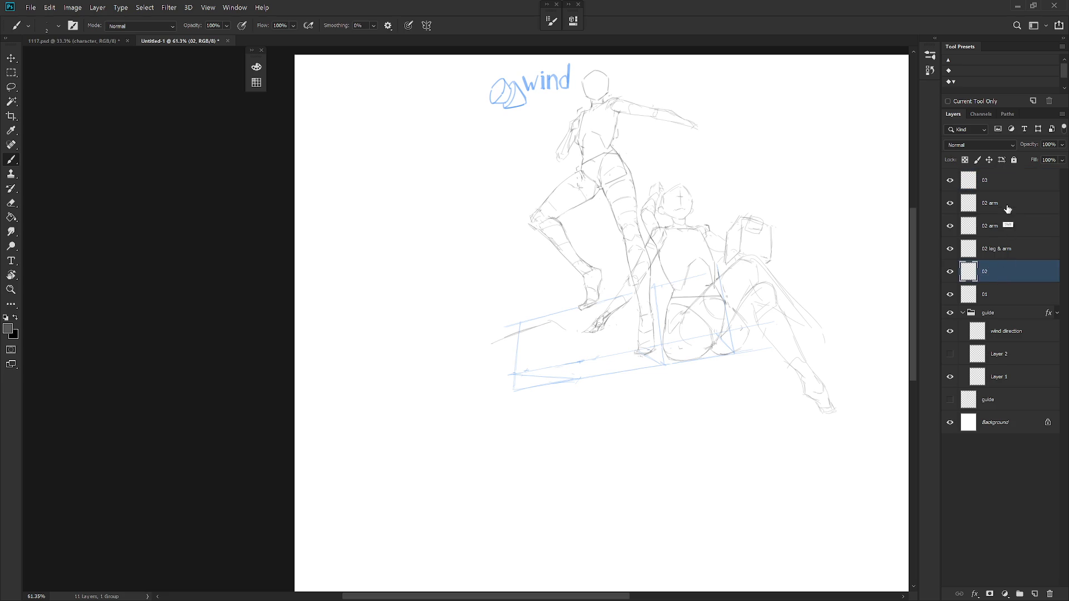
Scale the seated figure's four 02 layers up to about 109%
{"action": "left_click", "coordinate": [1011, 209], "text": "shift"}
{"action": "key", "text": "ctrl+t"}
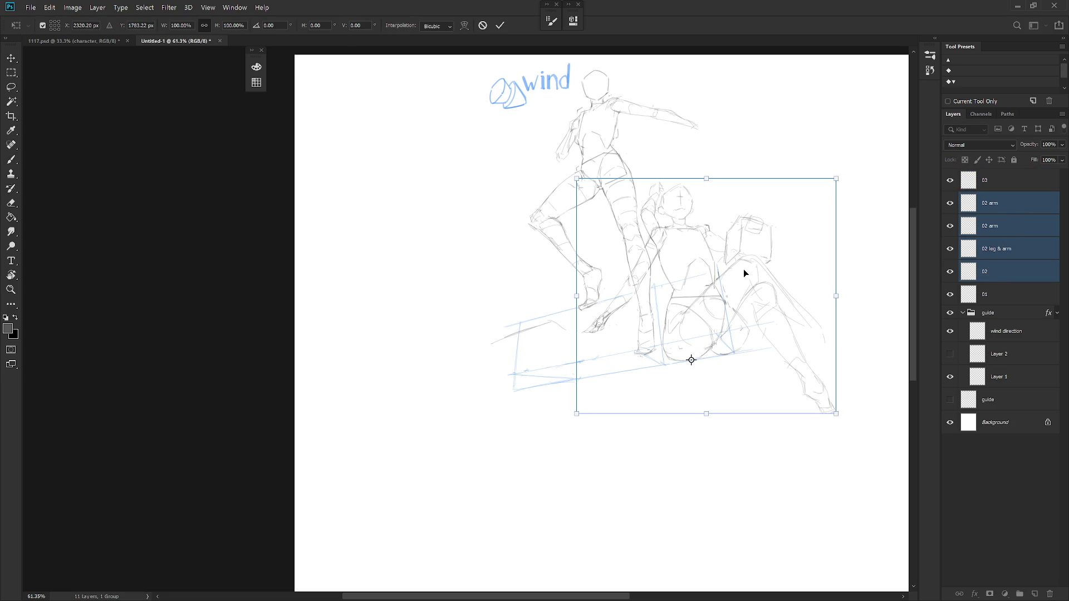
{"action": "left_click_drag", "start_coordinate": [836, 179], "coordinate": [849, 162]}
{"action": "key", "text": "b"}
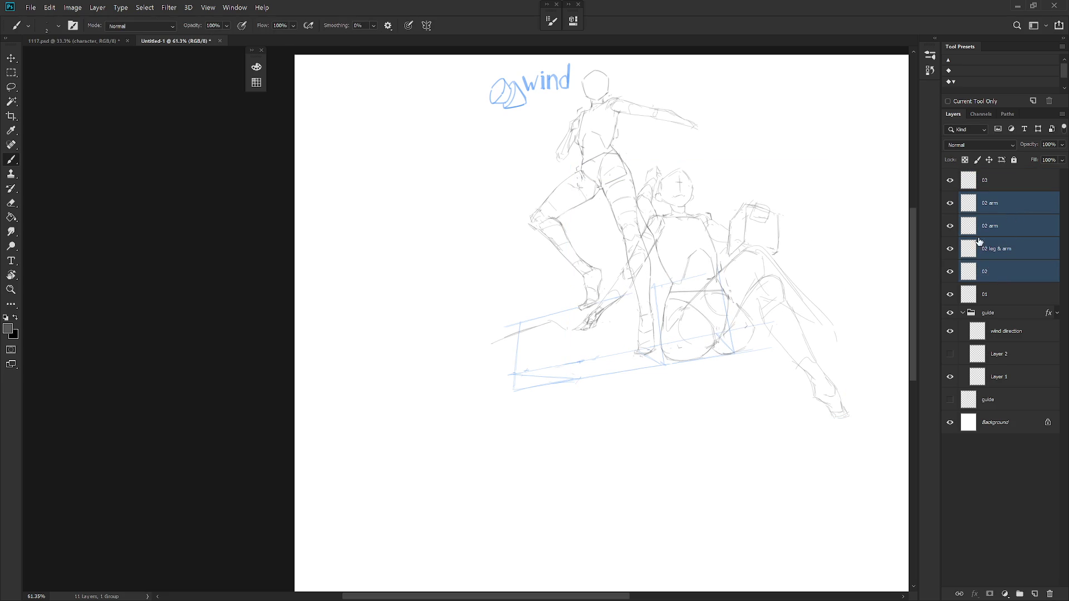
Hide the second '02 arm' layer again and make layer 03 active
{"action": "left_click", "coordinate": [949, 226]}
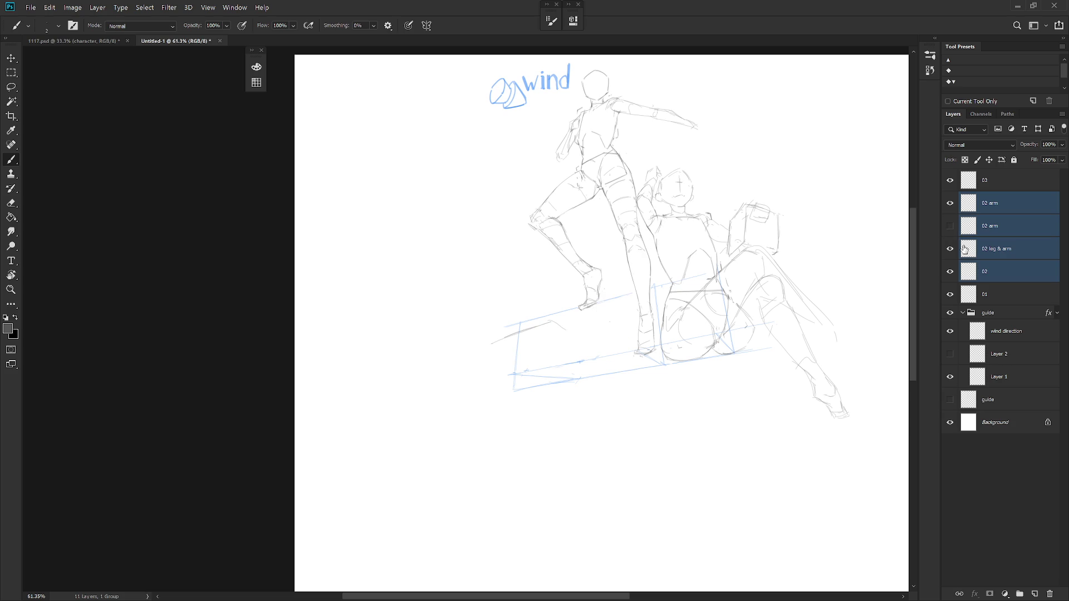
{"action": "left_click", "coordinate": [994, 294]}
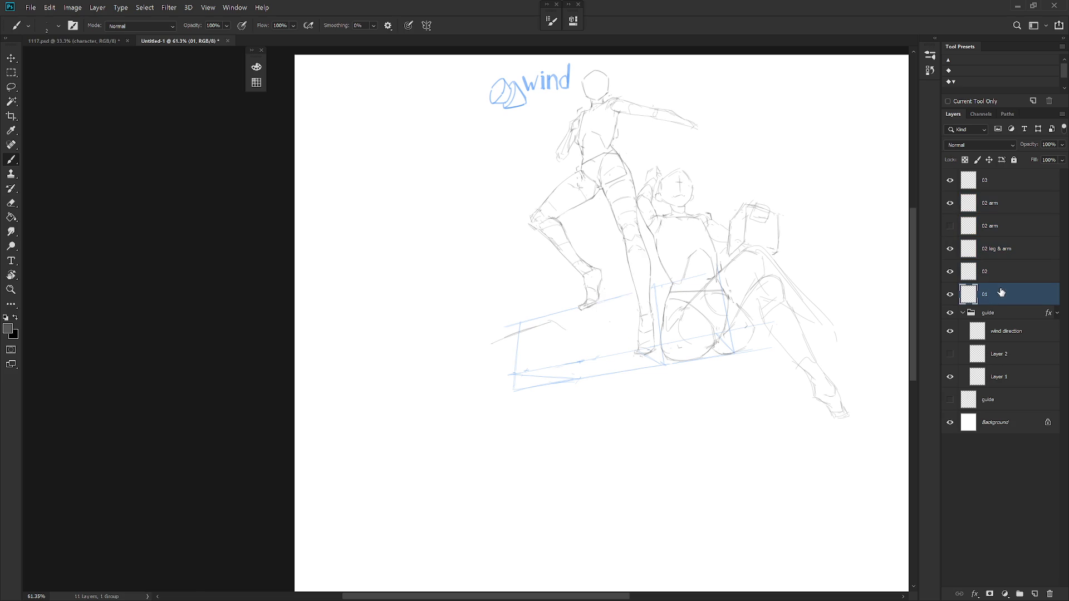
{"action": "left_click", "coordinate": [1005, 187]}
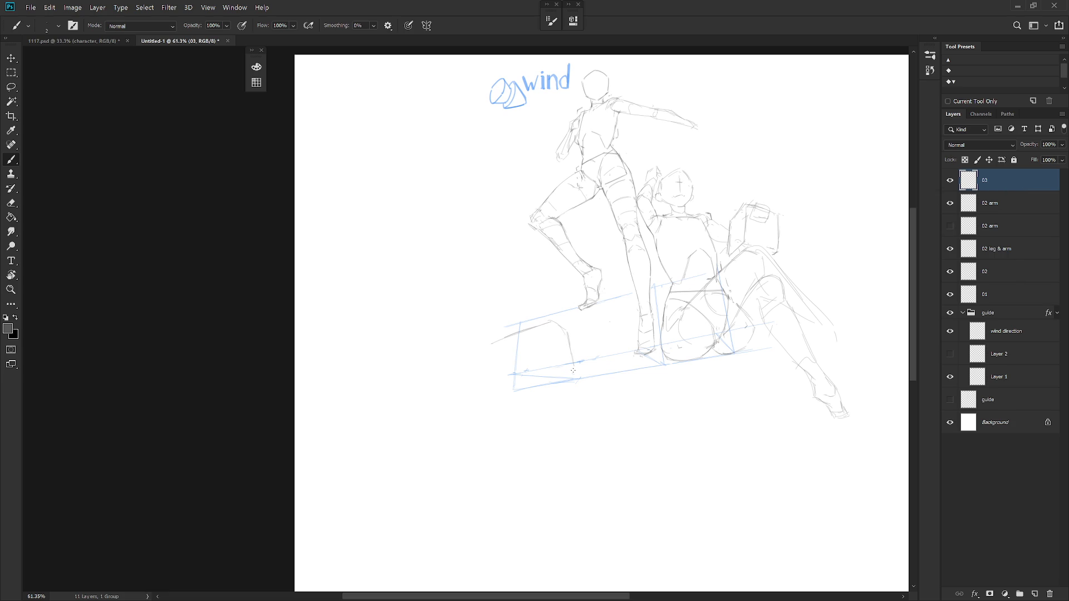
Sketch box edges left of the platform, then lasso and delete the rough strokes there
{"action": "key", "text": "e"}
{"action": "key", "text": "b"}
{"action": "left_click_drag", "start_coordinate": [568, 332], "coordinate": [576, 368]}
{"action": "key", "text": "e"}
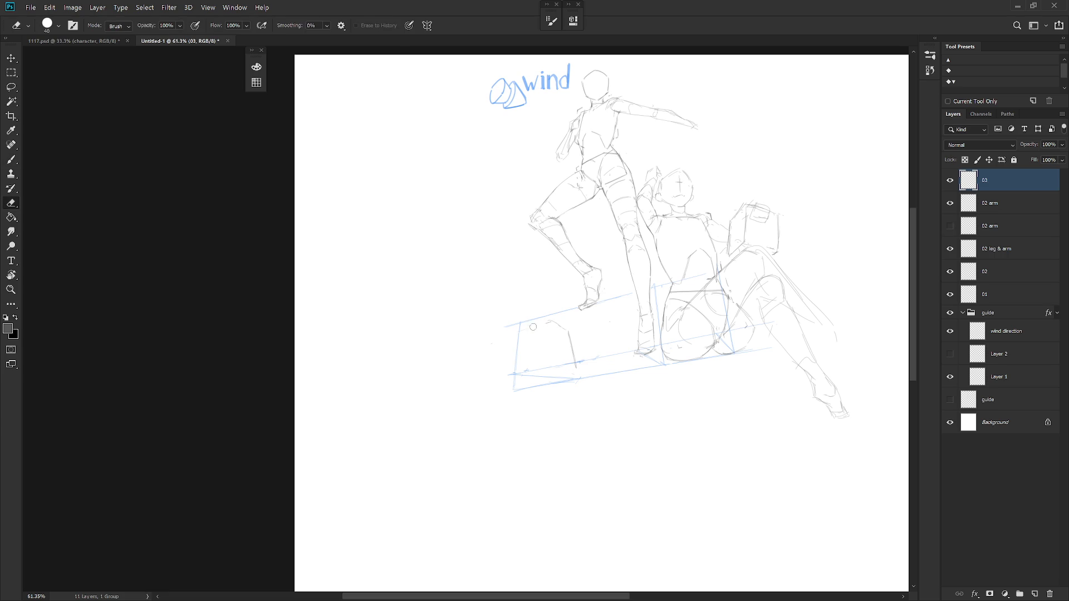
{"action": "key", "text": "l"}
{"action": "left_click_drag", "start_coordinate": [529, 401], "coordinate": [515, 425]}
{"action": "key", "text": "Delete"}
{"action": "key", "text": "ctrl+d"}
Draw a thin line left of the platform, undo the attempt, and recentre the view
{"action": "key", "text": "b"}
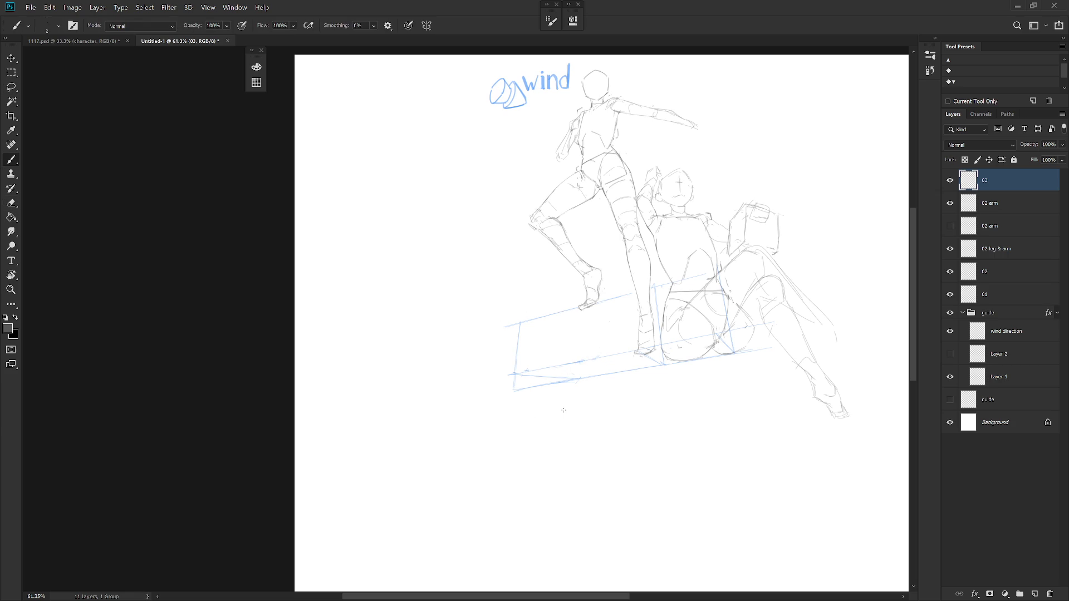
{"action": "left_click_drag", "start_coordinate": [506, 337], "coordinate": [551, 326]}
{"action": "key", "text": "ctrl+z"}
{"action": "left_click_drag", "start_coordinate": [524, 342], "coordinate": [392, 342]}
Go full-screen and try out the box's left-end edge and top edge, undoing attempts
{"action": "key", "text": "f"}
{"action": "key", "text": "f"}
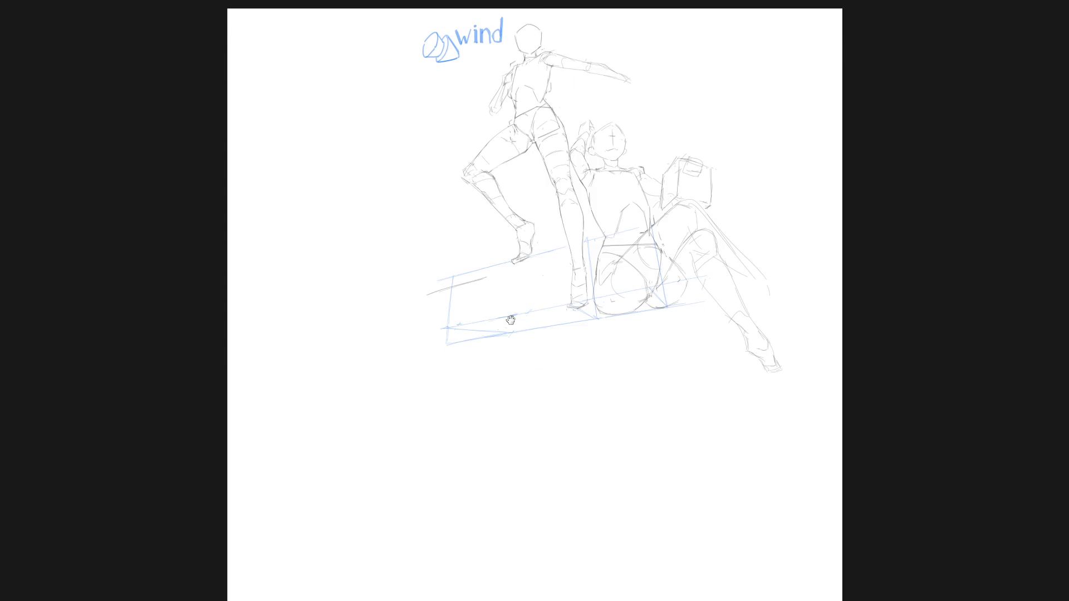
{"action": "left_click_drag", "start_coordinate": [492, 327], "coordinate": [566, 350]}
{"action": "key", "text": "ctrl+z"}
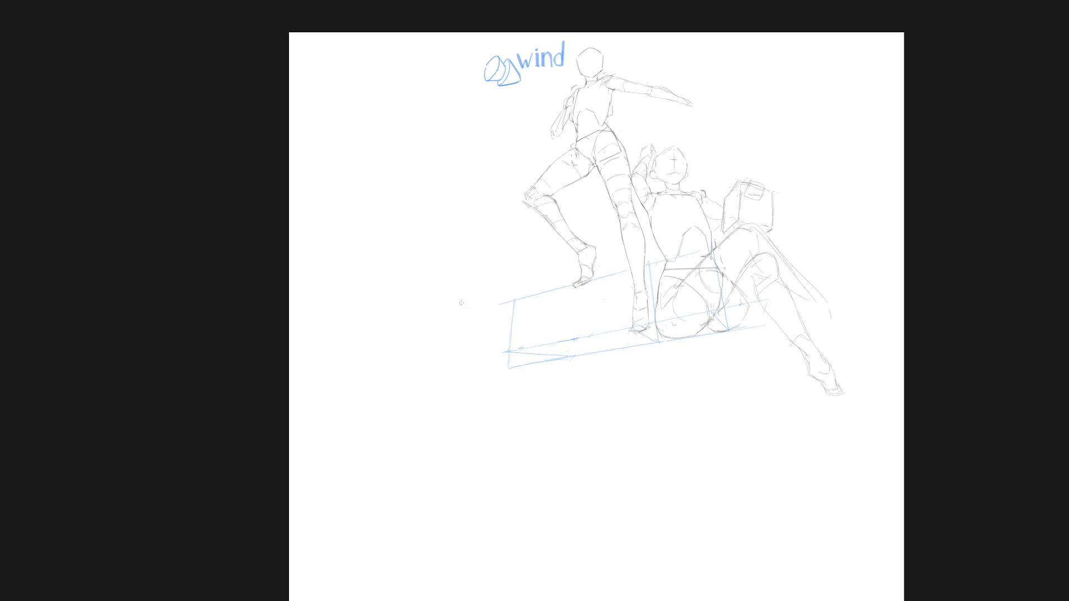
{"action": "left_click_drag", "start_coordinate": [444, 318], "coordinate": [462, 300]}
{"action": "key", "text": "ctrl+z"}
{"action": "mouse_move", "coordinate": [469, 294]}
{"action": "left_mouse_down"}
{"action": "mouse_move", "coordinate": [516, 302]}
{"action": "mouse_move", "coordinate": [452, 291]}
{"action": "left_mouse_up"}
{"action": "key", "text": "ctrl+z"}
Draw the box's right side, a longer left side and the bottom edge at the platform's left end
{"action": "left_click_drag", "start_coordinate": [521, 306], "coordinate": [527, 351]}
{"action": "mouse_move", "coordinate": [450, 290]}
{"action": "left_mouse_down"}
{"action": "mouse_move", "coordinate": [436, 308]}
{"action": "mouse_move", "coordinate": [436, 356]}
{"action": "left_mouse_up"}
{"action": "key", "text": "ctrl+z"}
{"action": "left_click_drag", "start_coordinate": [436, 308], "coordinate": [439, 359]}
{"action": "key", "text": "ctrl+z"}
{"action": "left_click_drag", "start_coordinate": [440, 361], "coordinate": [508, 362]}
Move the box up slightly and commit its new position
{"action": "left_click_drag", "start_coordinate": [563, 372], "coordinate": [567, 341]}
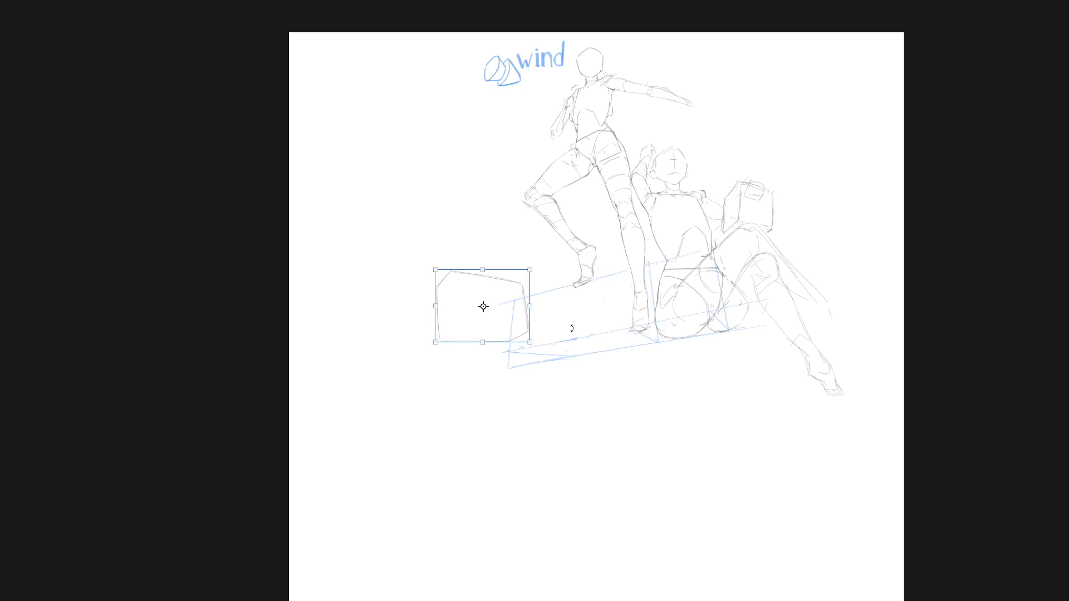
{"action": "left_click", "coordinate": [429, 374]}
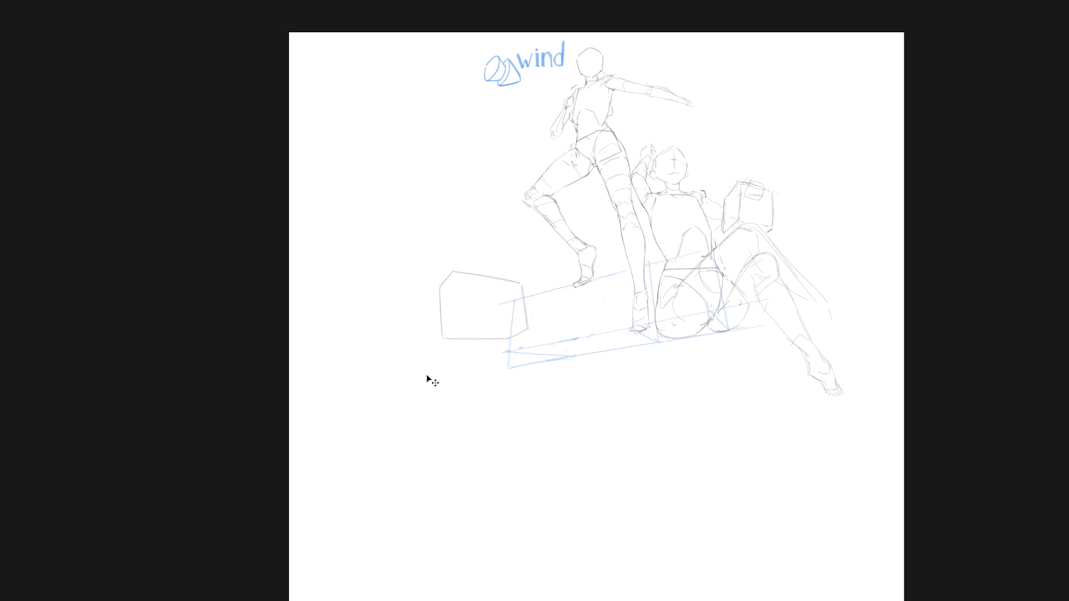
{"action": "key", "text": "b"}
{"action": "key", "text": "ctrl+z"}
Sketch short corner edges and try a top edge for a second box above
{"action": "left_click_drag", "start_coordinate": [438, 273], "coordinate": [438, 278]}
{"action": "left_click_drag", "start_coordinate": [514, 266], "coordinate": [514, 273]}
{"action": "left_click_drag", "start_coordinate": [436, 186], "coordinate": [501, 174]}
{"action": "key", "text": "ctrl+z"}
{"action": "left_click_drag", "start_coordinate": [431, 188], "coordinate": [499, 178]}
{"action": "key", "text": "ctrl+z"}
Draw and trim a diagonal in the lower box, then lengthen the upper box's top and left side
{"action": "mouse_move", "coordinate": [464, 277]}
{"action": "left_mouse_down"}
{"action": "mouse_move", "coordinate": [522, 325]}
{"action": "mouse_move", "coordinate": [516, 287]}
{"action": "mouse_move", "coordinate": [469, 315]}
{"action": "left_mouse_up"}
{"action": "key", "text": "e"}
{"action": "mouse_move", "coordinate": [465, 278]}
{"action": "left_mouse_down"}
{"action": "mouse_move", "coordinate": [490, 300]}
{"action": "mouse_move", "coordinate": [467, 320]}
{"action": "mouse_move", "coordinate": [521, 322]}
{"action": "left_mouse_up"}
{"action": "mouse_move", "coordinate": [472, 187]}
{"action": "left_mouse_down"}
{"action": "mouse_move", "coordinate": [498, 181]}
{"action": "mouse_move", "coordinate": [511, 246]}
{"action": "left_mouse_up"}
{"action": "key", "text": "ctrl+z"}
{"action": "key", "text": "ctrl+z"}
{"action": "mouse_move", "coordinate": [433, 206]}
{"action": "left_mouse_down"}
{"action": "mouse_move", "coordinate": [441, 254]}
{"action": "mouse_move", "coordinate": [504, 252]}
{"action": "left_mouse_up"}
Add a diagonal line and a short corner mark inside the lower box
{"action": "left_click_drag", "start_coordinate": [465, 284], "coordinate": [492, 321]}
{"action": "left_click_drag", "start_coordinate": [495, 330], "coordinate": [501, 322]}
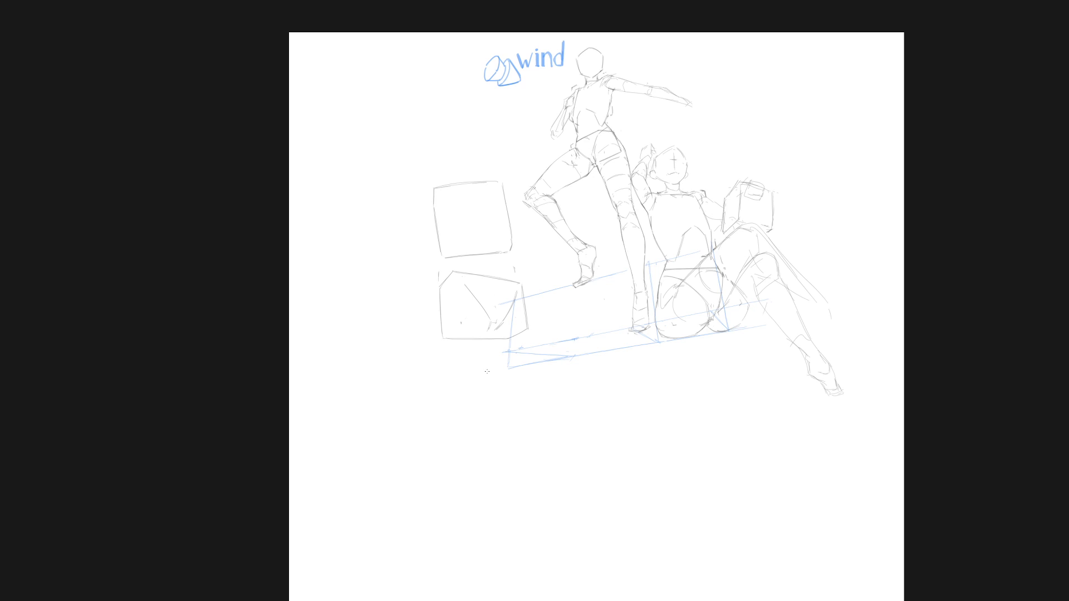
{"action": "left_click_drag", "start_coordinate": [488, 371], "coordinate": [477, 409]}
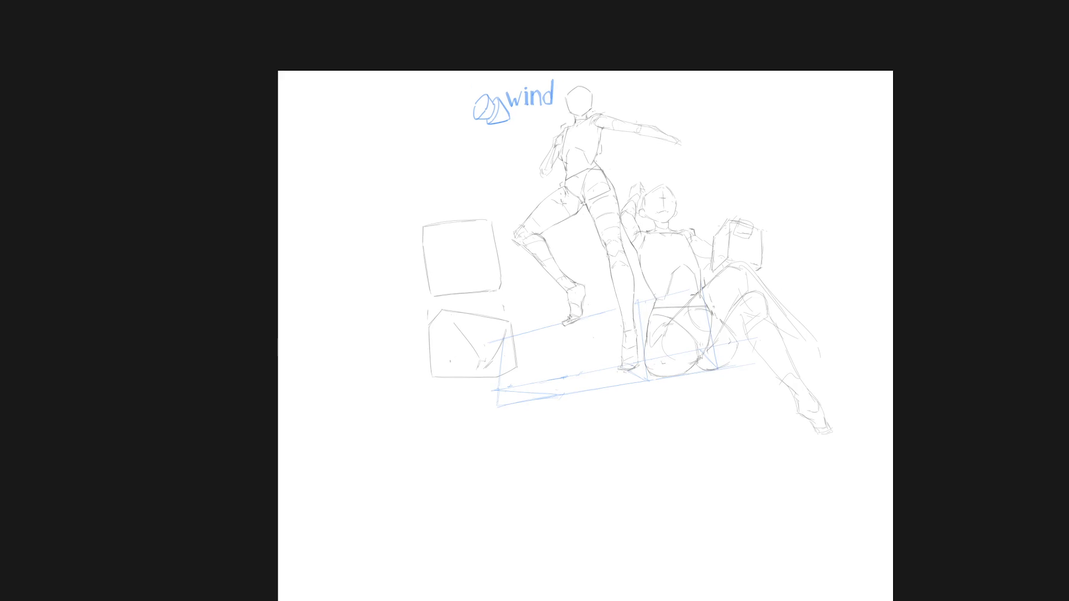
Switch to the Draw 02 M65 brush preset
{"action": "right_click", "coordinate": [565, 261]}
{"action": "scroll", "coordinate": [640, 501], "scroll_direction": "up", "scroll_amount": 10}
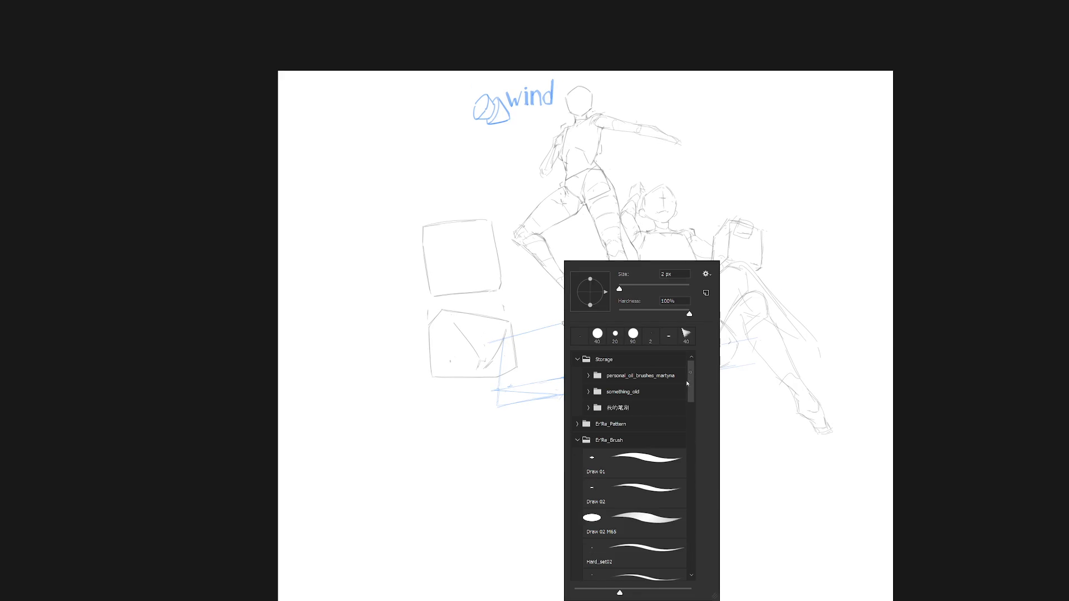
{"action": "left_click", "coordinate": [652, 525]}
{"action": "left_click", "coordinate": [750, 148]}
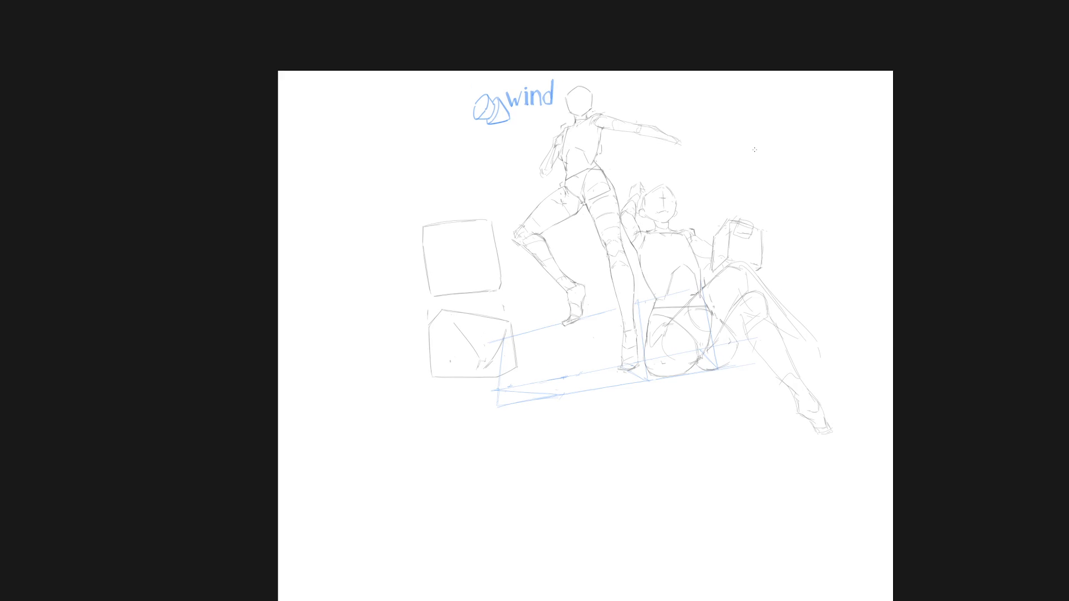
Hand-letter WATER at the upper right of the sketch
{"action": "mouse_move", "coordinate": [693, 163]}
{"action": "left_mouse_down"}
{"action": "mouse_move", "coordinate": [703, 193]}
{"action": "mouse_move", "coordinate": [710, 178]}
{"action": "mouse_move", "coordinate": [723, 192]}
{"action": "mouse_move", "coordinate": [731, 163]}
{"action": "mouse_move", "coordinate": [740, 172]}
{"action": "mouse_move", "coordinate": [731, 196]}
{"action": "mouse_move", "coordinate": [744, 166]}
{"action": "mouse_move", "coordinate": [751, 192]}
{"action": "mouse_move", "coordinate": [747, 179]}
{"action": "mouse_move", "coordinate": [777, 165]}
{"action": "mouse_move", "coordinate": [767, 196]}
{"action": "mouse_move", "coordinate": [797, 160]}
{"action": "mouse_move", "coordinate": [782, 195]}
{"action": "left_mouse_up"}
{"action": "key", "text": "ctrl+z"}
{"action": "key", "text": "ctrl+z"}
{"action": "mouse_move", "coordinate": [782, 179]}
{"action": "left_mouse_down"}
{"action": "mouse_move", "coordinate": [806, 196]}
{"action": "mouse_move", "coordinate": [824, 166]}
{"action": "mouse_move", "coordinate": [808, 177]}
{"action": "mouse_move", "coordinate": [822, 169]}
{"action": "mouse_move", "coordinate": [810, 178]}
{"action": "mouse_move", "coordinate": [822, 195]}
{"action": "left_mouse_up"}
{"action": "key", "text": "ctrl+z"}
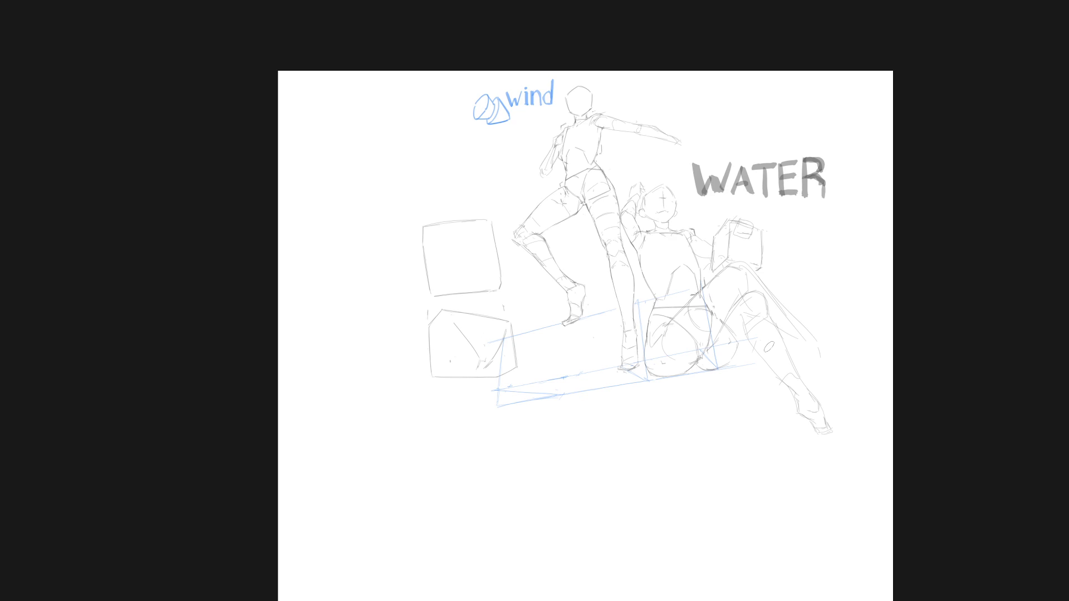
Delete the WATER label and its underline, then deselect
{"action": "mouse_move", "coordinate": [701, 205]}
{"action": "left_mouse_down"}
{"action": "mouse_move", "coordinate": [763, 217]}
{"action": "mouse_move", "coordinate": [692, 172]}
{"action": "left_mouse_up"}
{"action": "key", "text": "Delete"}
{"action": "key", "text": "ctrl+d"}
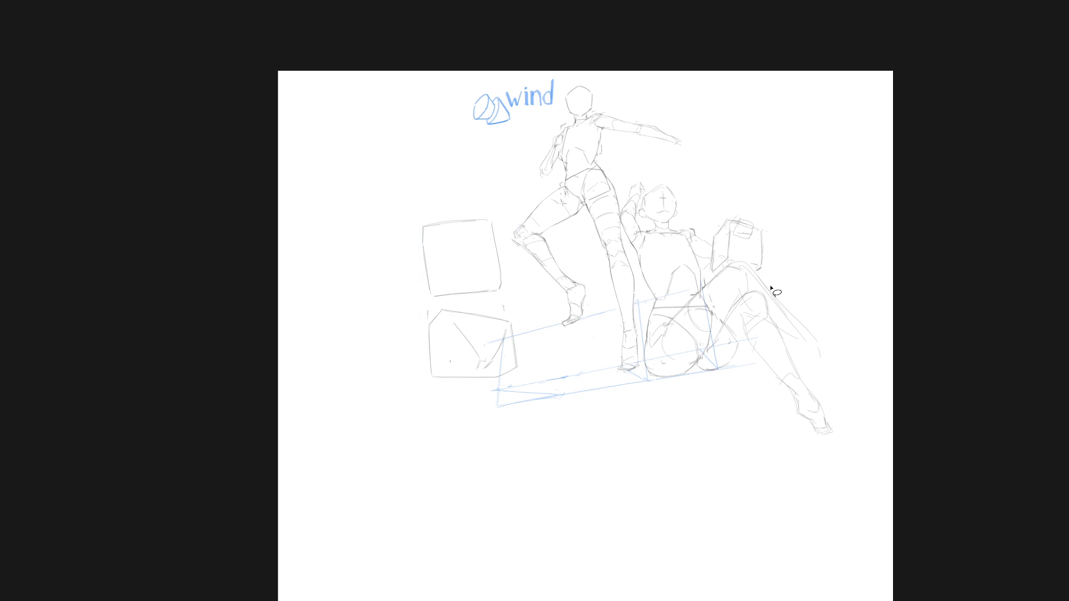
Switch to the Hard Round M40 brush preset
{"action": "right_click", "coordinate": [557, 289]}
{"action": "left_click_drag", "start_coordinate": [689, 384], "coordinate": [693, 569]}
{"action": "scroll", "coordinate": [693, 570], "scroll_direction": "down", "scroll_amount": 1}
{"action": "left_click", "coordinate": [649, 537]}
{"action": "key", "text": "Return"}
Squash the two box props left of the figures, then remove them
{"action": "key", "text": "ctrl+t"}
{"action": "left_click_drag", "start_coordinate": [423, 219], "coordinate": [427, 229]}
{"action": "key", "text": "Return"}
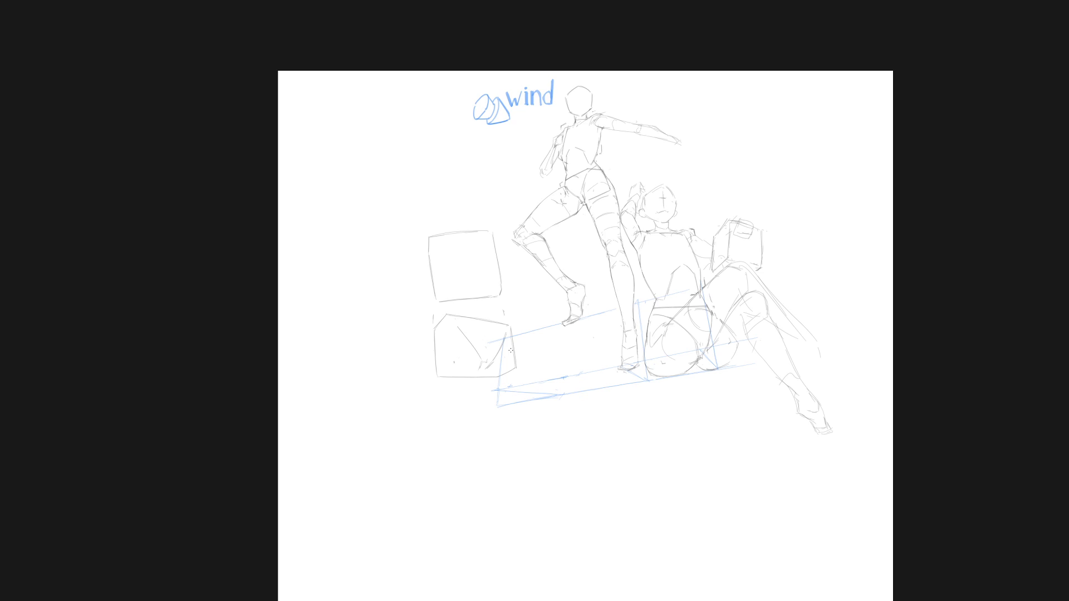
{"action": "left_click_drag", "start_coordinate": [384, 462], "coordinate": [513, 445]}
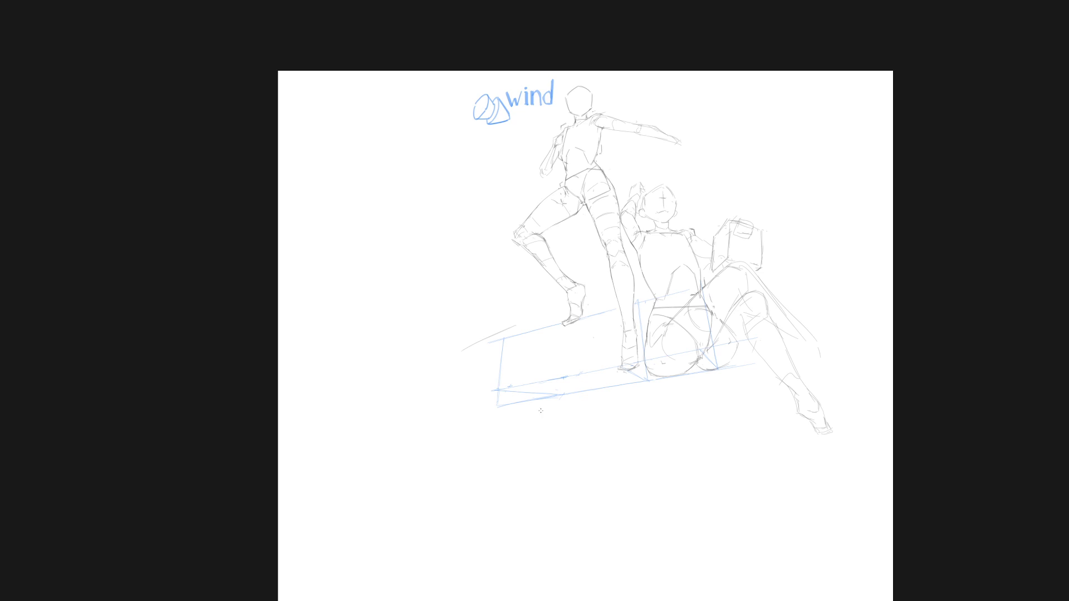
Lasso and delete the stray stroke left of the bench, then step back and forward through history
{"action": "mouse_move", "coordinate": [546, 350]}
{"action": "left_mouse_down"}
{"action": "mouse_move", "coordinate": [467, 339]}
{"action": "mouse_move", "coordinate": [471, 325]}
{"action": "left_mouse_up"}
{"action": "key", "text": "Delete"}
{"action": "key", "text": "ctrl+shift+a"}
{"action": "key", "text": "b"}
{"action": "key", "text": "ctrl+z"}
{"action": "key", "text": "ctrl+z"}
{"action": "key", "text": "ctrl+z"}
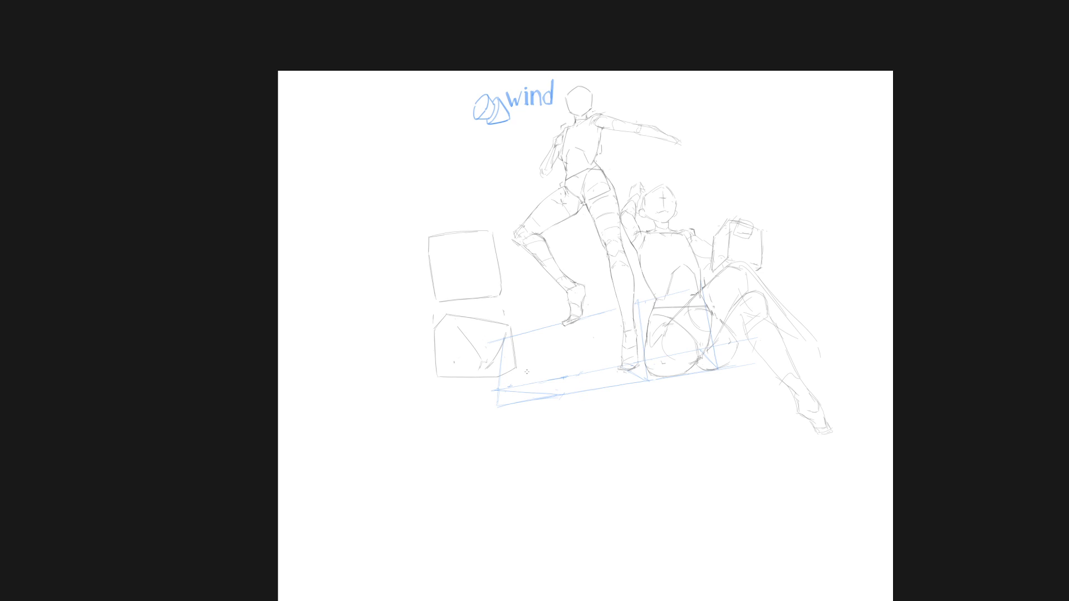
{"action": "key", "text": "ctrl+y"}
{"action": "key", "text": "ctrl+y"}
{"action": "key", "text": "ctrl+y"}
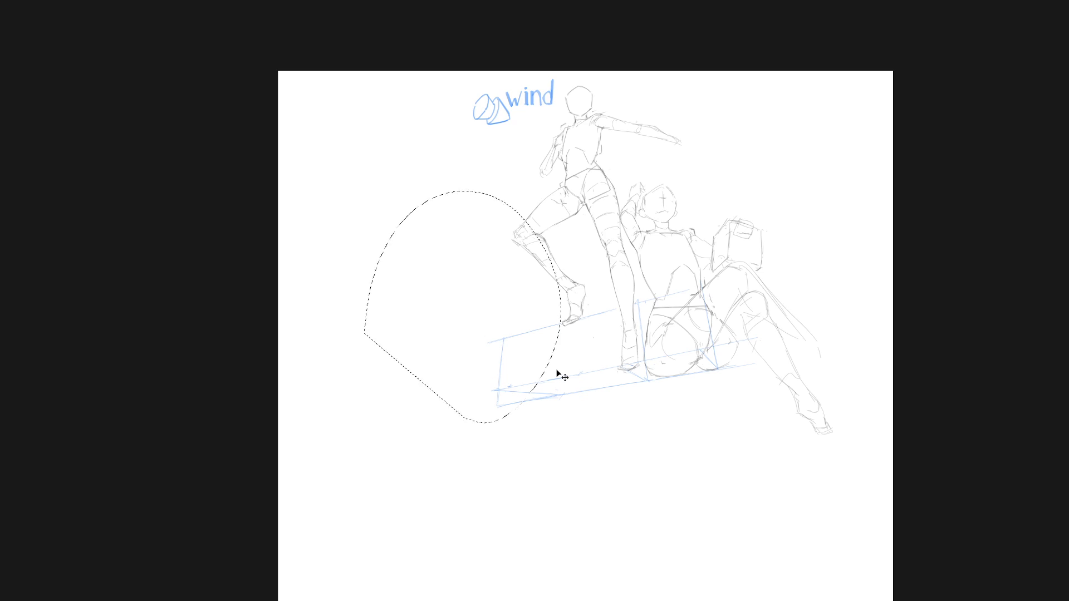
Draw a box's top edge and lower-right edge at the bench's left end
{"action": "key", "text": "ctrl+y"}
{"action": "key", "text": "ctrl+y"}
{"action": "left_click_drag", "start_coordinate": [488, 371], "coordinate": [525, 366]}
{"action": "left_click_drag", "start_coordinate": [560, 414], "coordinate": [545, 430]}
Delete the rough pentagon sketch, then redraw the box's top line and lower-right corner
{"action": "left_click_drag", "start_coordinate": [546, 468], "coordinate": [548, 465]}
{"action": "key", "text": "Delete"}
{"action": "key", "text": "ctrl+d"}
{"action": "left_click_drag", "start_coordinate": [531, 370], "coordinate": [480, 369]}
{"action": "left_click_drag", "start_coordinate": [545, 427], "coordinate": [541, 437]}
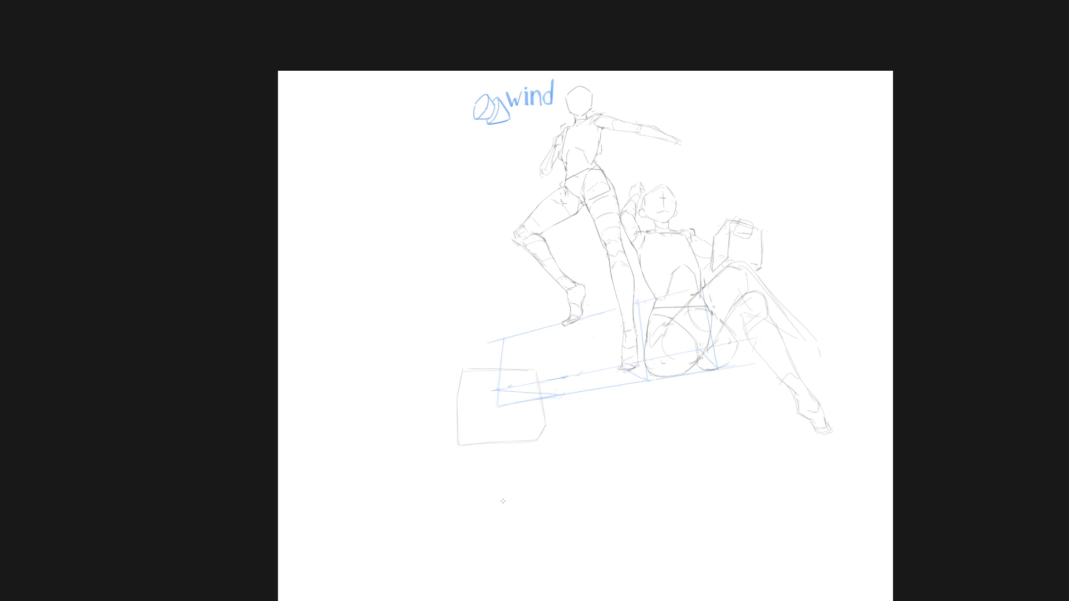
Sketch trial box edges beside the bench's left end, undoing and cutting stray strokes
{"action": "scroll", "coordinate": [580, 449], "scroll_direction": "down", "scroll_amount": 3}
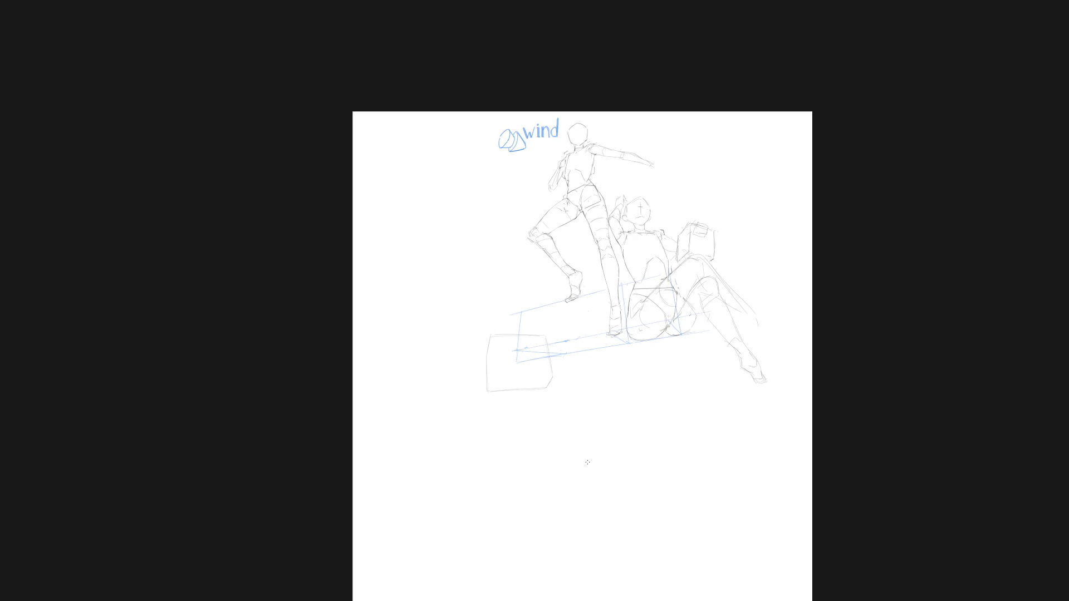
{"action": "scroll", "coordinate": [496, 307], "scroll_direction": "up", "scroll_amount": 3}
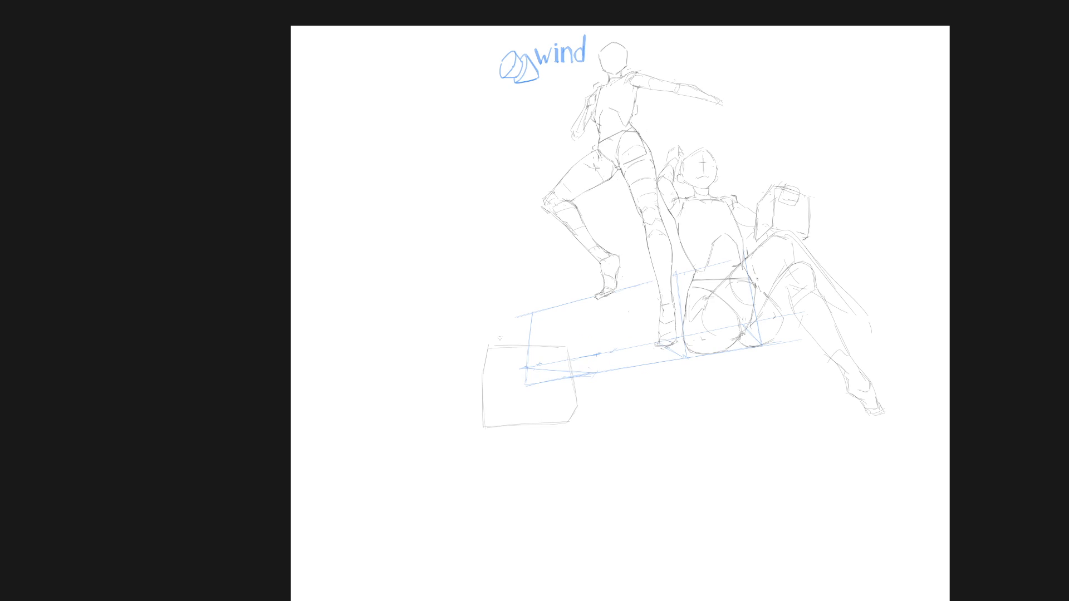
{"action": "left_click_drag", "start_coordinate": [484, 420], "coordinate": [487, 401]}
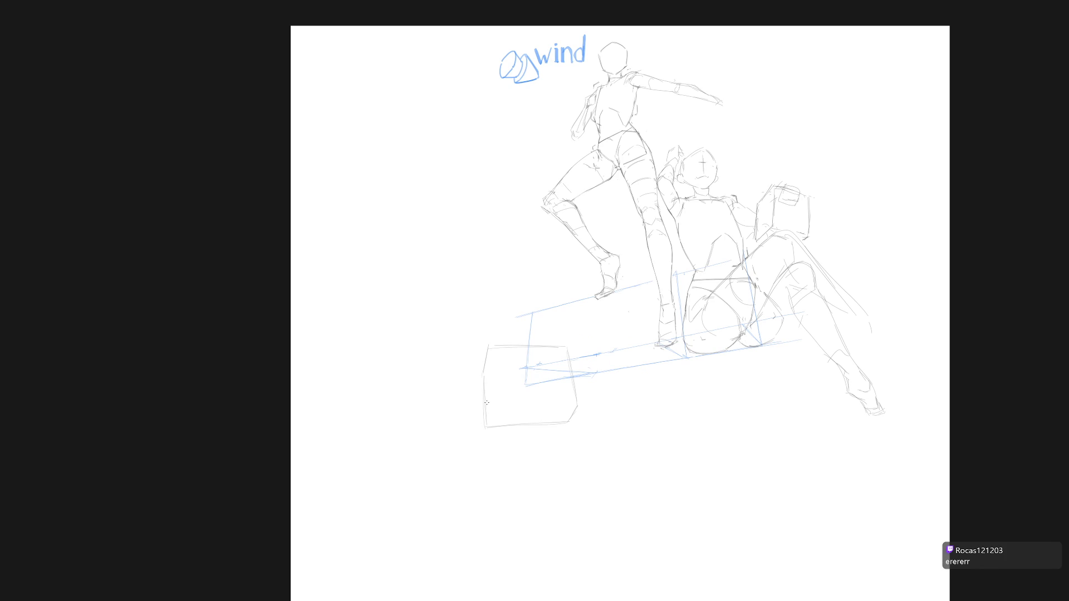
{"action": "left_click_drag", "start_coordinate": [486, 255], "coordinate": [543, 253]}
{"action": "key", "text": "ctrl+z"}
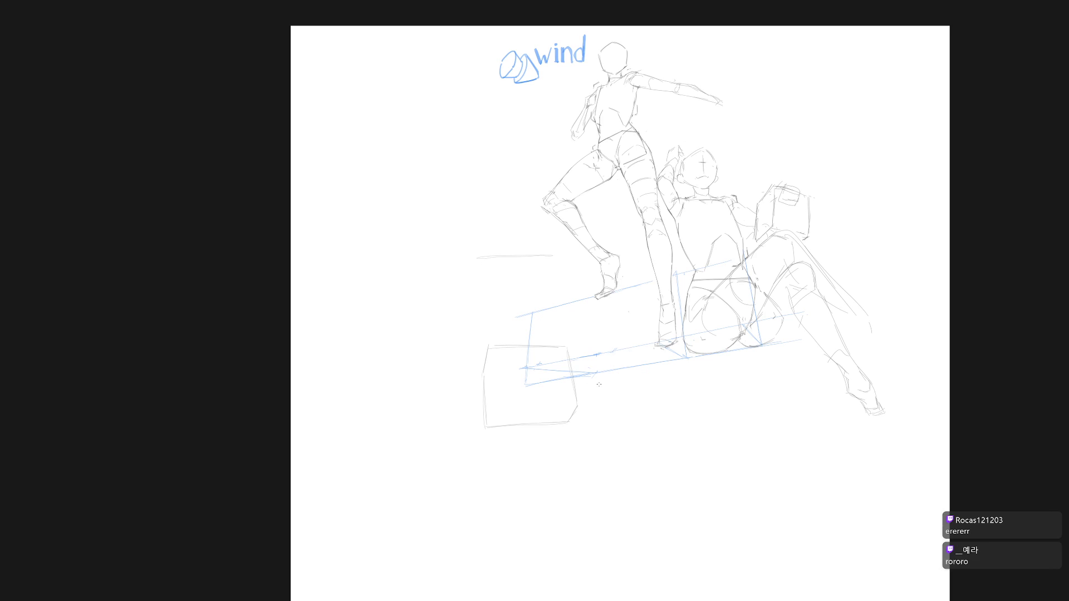
{"action": "left_click_drag", "start_coordinate": [482, 311], "coordinate": [466, 321]}
{"action": "key", "text": "ctrl+x"}
{"action": "left_click_drag", "start_coordinate": [472, 265], "coordinate": [538, 249]}
{"action": "key", "text": "ctrl+z"}
{"action": "left_click_drag", "start_coordinate": [473, 265], "coordinate": [539, 249]}
{"action": "left_click_drag", "start_coordinate": [470, 303], "coordinate": [468, 327]}
{"action": "mouse_move", "coordinate": [555, 275]}
{"action": "left_mouse_down"}
{"action": "mouse_move", "coordinate": [556, 322]}
{"action": "mouse_move", "coordinate": [481, 340]}
{"action": "left_mouse_up"}
Lasso and delete the lower box and the left grey box, clearing that area
{"action": "mouse_move", "coordinate": [549, 455]}
{"action": "left_mouse_down"}
{"action": "mouse_move", "coordinate": [598, 353]}
{"action": "mouse_move", "coordinate": [549, 341]}
{"action": "mouse_move", "coordinate": [484, 460]}
{"action": "left_mouse_up"}
{"action": "key", "text": "Delete"}
{"action": "key", "text": "ctrl+d"}
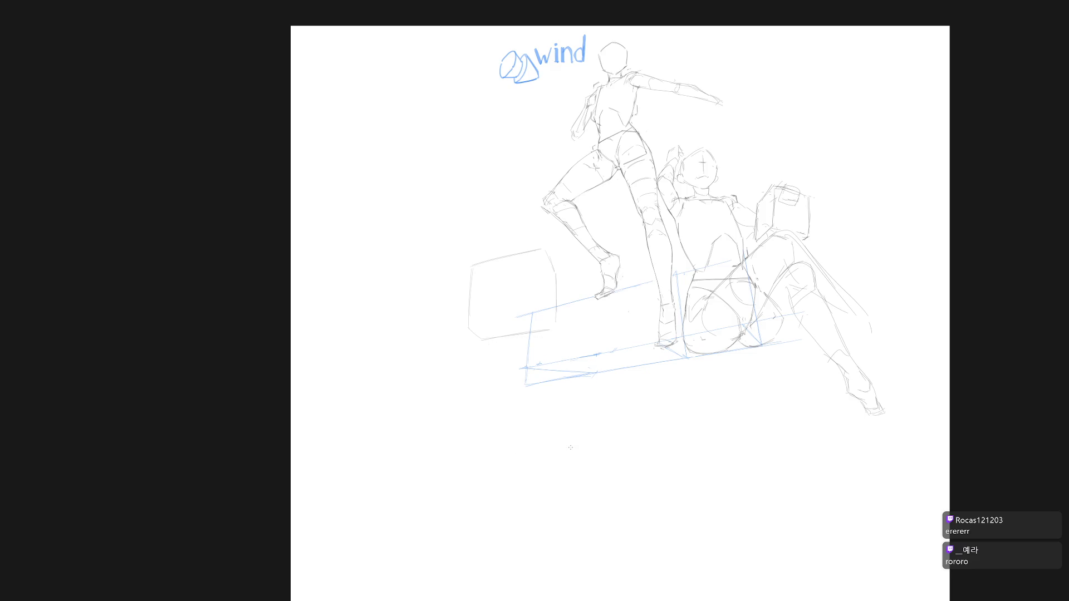
{"action": "mouse_move", "coordinate": [537, 351]}
{"action": "left_mouse_down"}
{"action": "mouse_move", "coordinate": [429, 315]}
{"action": "mouse_move", "coordinate": [579, 393]}
{"action": "left_mouse_up"}
{"action": "key", "text": "Delete"}
{"action": "key", "text": "ctrl+d"}
{"action": "scroll", "coordinate": [604, 449], "scroll_direction": "down", "scroll_amount": 1}
{"action": "scroll", "coordinate": [610, 436], "scroll_direction": "down", "scroll_amount": 2}
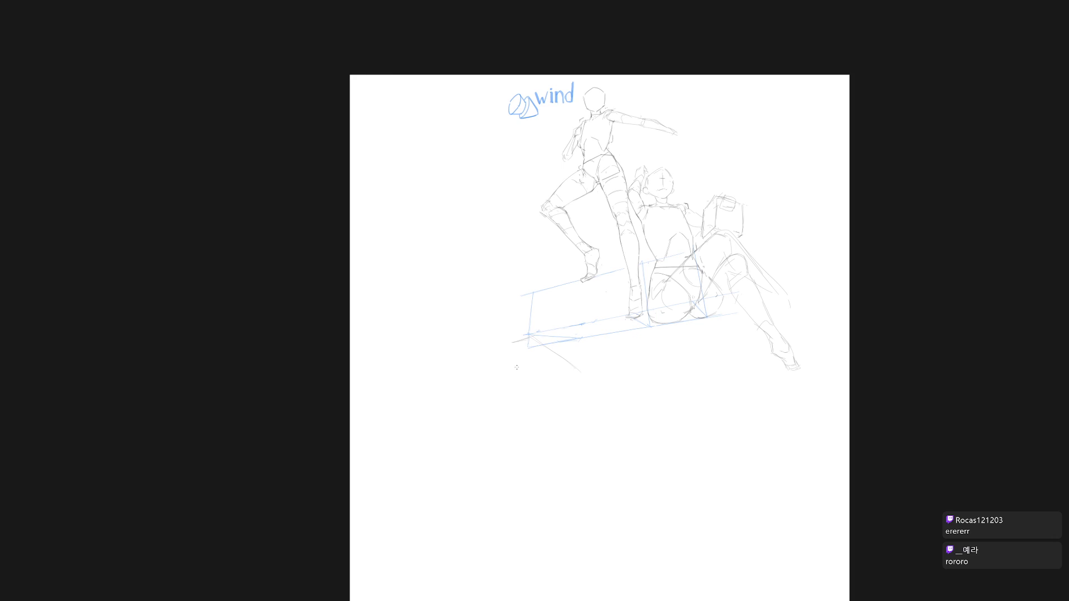
{"action": "key", "text": "ctrl+z"}
Erase the rough stone, add a short diagonal box edge under the bench, and erase the faint circle
{"action": "left_click_drag", "start_coordinate": [573, 418], "coordinate": [528, 413]}
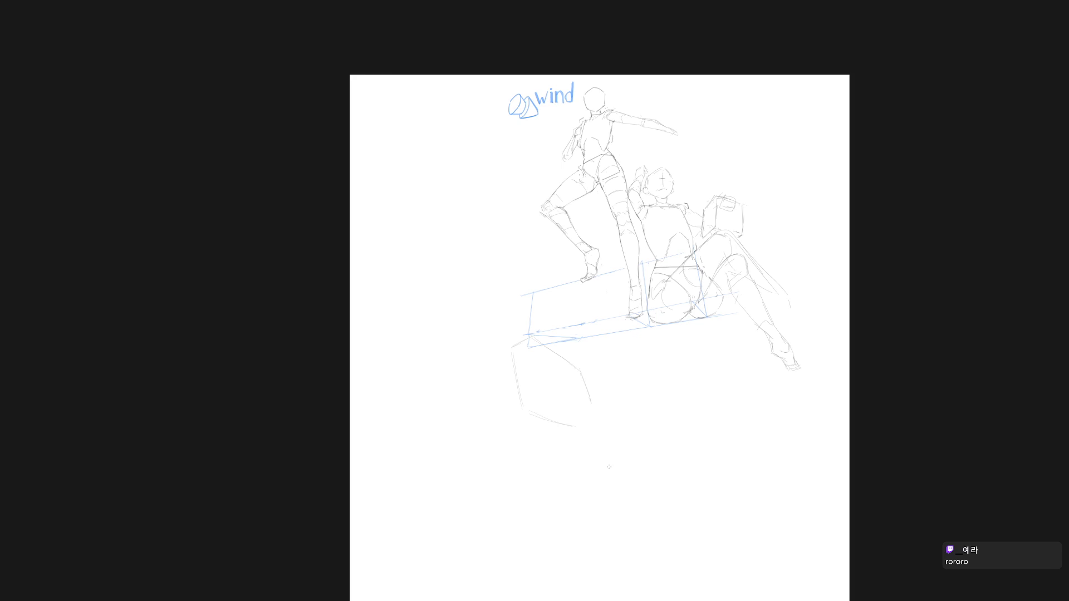
{"action": "mouse_move", "coordinate": [551, 454]}
{"action": "left_mouse_down"}
{"action": "mouse_move", "coordinate": [604, 342]}
{"action": "mouse_move", "coordinate": [575, 394]}
{"action": "left_mouse_up"}
{"action": "left_click_drag", "start_coordinate": [568, 360], "coordinate": [520, 361]}
{"action": "key", "text": "ctrl+z"}
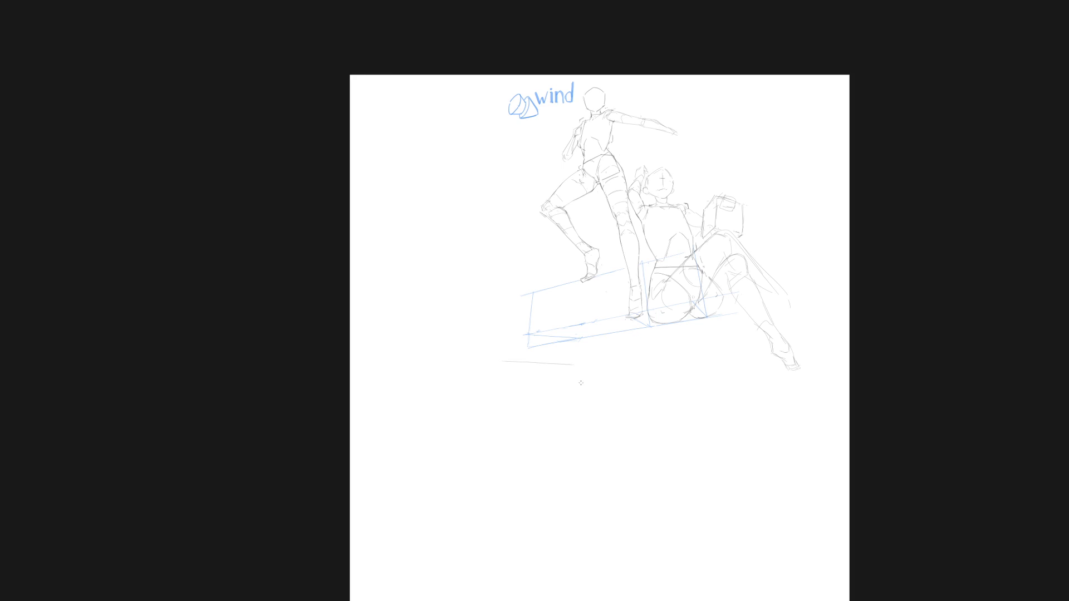
{"action": "mouse_move", "coordinate": [506, 361]}
{"action": "left_mouse_down"}
{"action": "mouse_move", "coordinate": [515, 362]}
{"action": "mouse_move", "coordinate": [499, 370]}
{"action": "left_mouse_up"}
{"action": "mouse_move", "coordinate": [551, 344]}
{"action": "left_mouse_down"}
{"action": "mouse_move", "coordinate": [517, 308]}
{"action": "mouse_move", "coordinate": [527, 311]}
{"action": "left_mouse_up"}
{"action": "scroll", "coordinate": [560, 305], "scroll_direction": "up", "scroll_amount": 3}
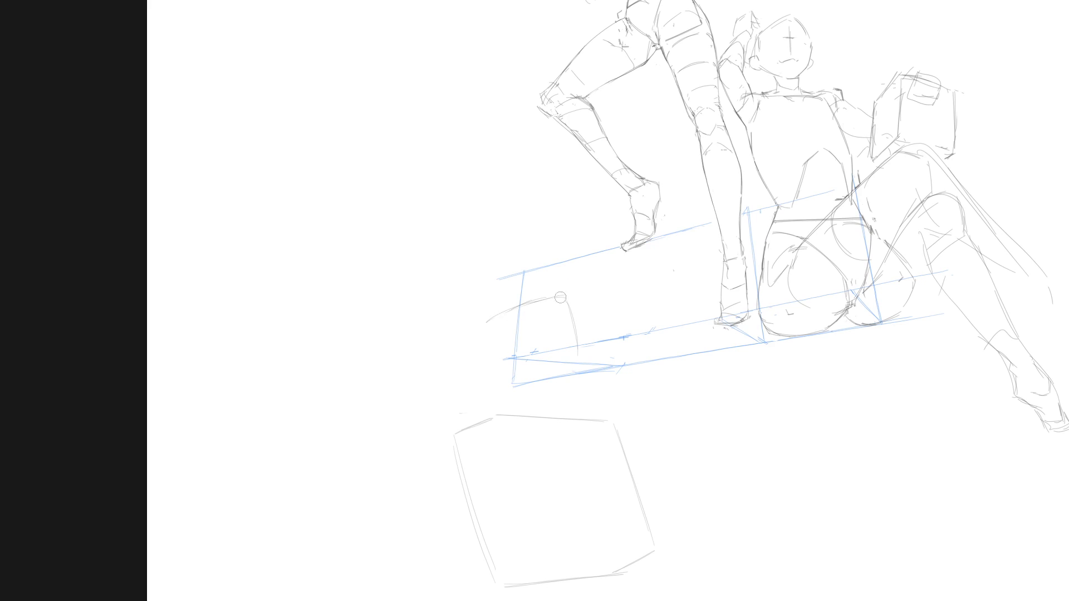
Draw a smooth arc and curved rim forming a wheel ellipse around the bench's left end
{"action": "left_click_drag", "start_coordinate": [556, 298], "coordinate": [485, 321]}
{"action": "scroll", "coordinate": [587, 334], "scroll_direction": "down", "scroll_amount": 2}
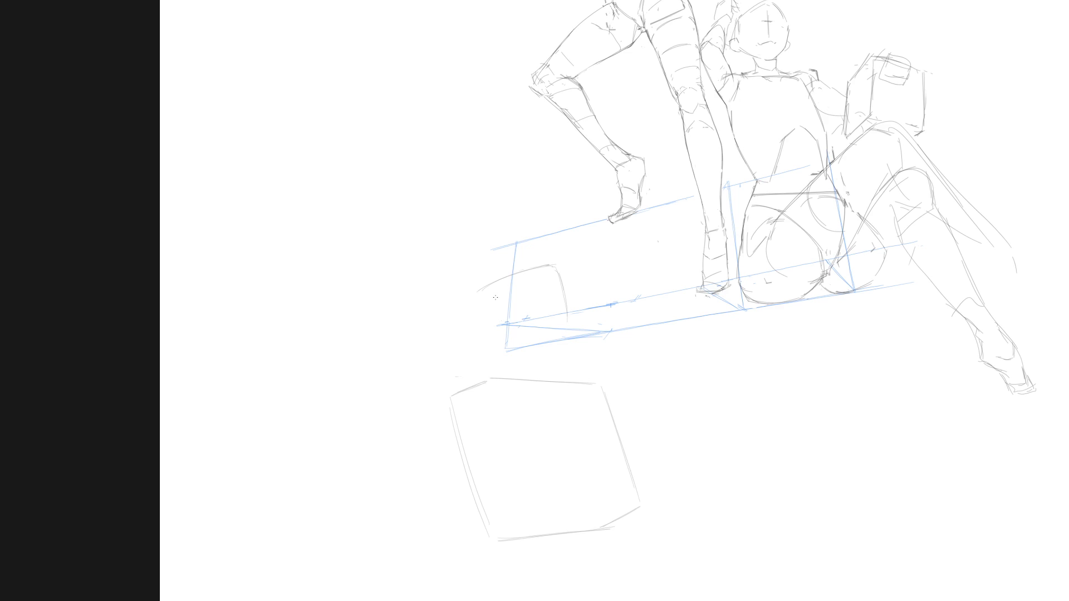
{"action": "mouse_move", "coordinate": [509, 284]}
{"action": "left_mouse_down"}
{"action": "mouse_move", "coordinate": [470, 324]}
{"action": "mouse_move", "coordinate": [563, 365]}
{"action": "left_mouse_up"}
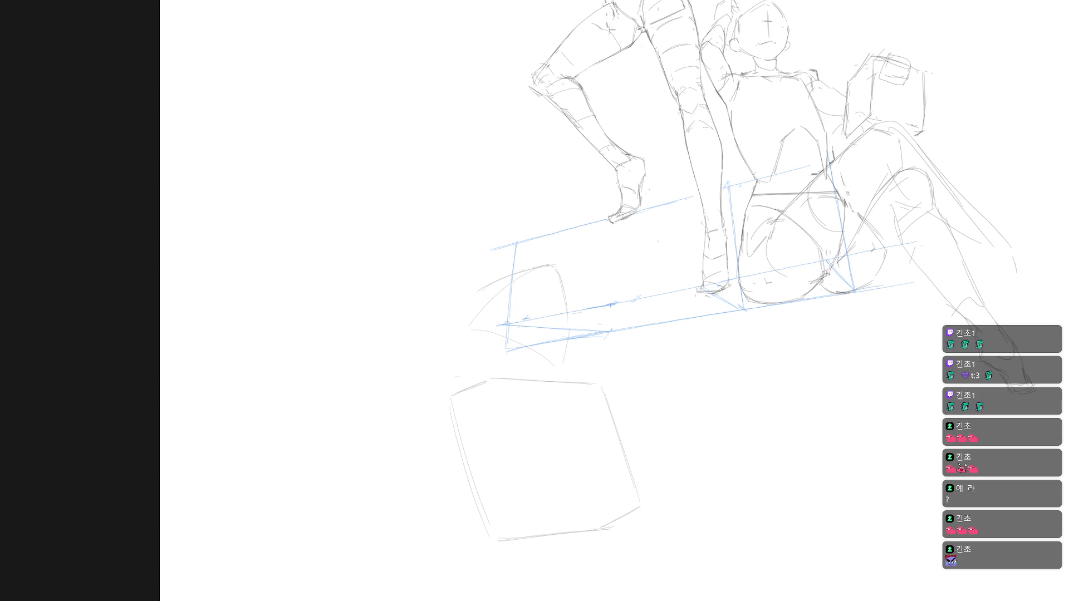
{"action": "key", "text": "ctrl+minus"}
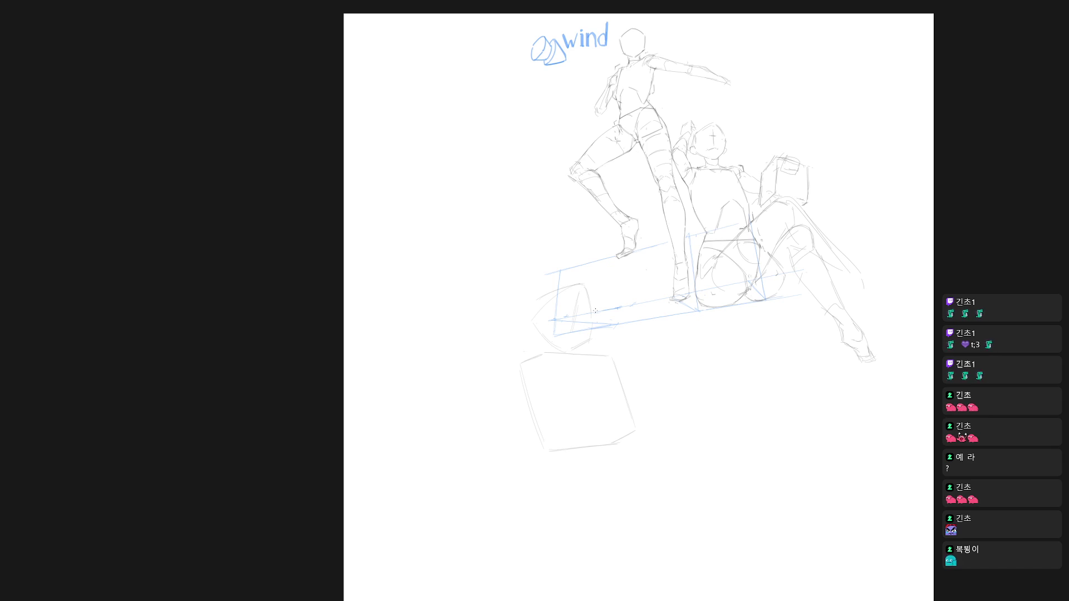
Trim the wheel ellipse's right side and rotate the wheel sketch with Free Transform
{"action": "left_click_drag", "start_coordinate": [594, 323], "coordinate": [583, 291]}
{"action": "mouse_move", "coordinate": [604, 346]}
{"action": "left_mouse_down"}
{"action": "mouse_move", "coordinate": [518, 312]}
{"action": "mouse_move", "coordinate": [564, 344]}
{"action": "mouse_move", "coordinate": [615, 312]}
{"action": "mouse_move", "coordinate": [606, 336]}
{"action": "left_mouse_up"}
{"action": "key", "text": "ctrl+t"}
{"action": "key", "text": "Return"}
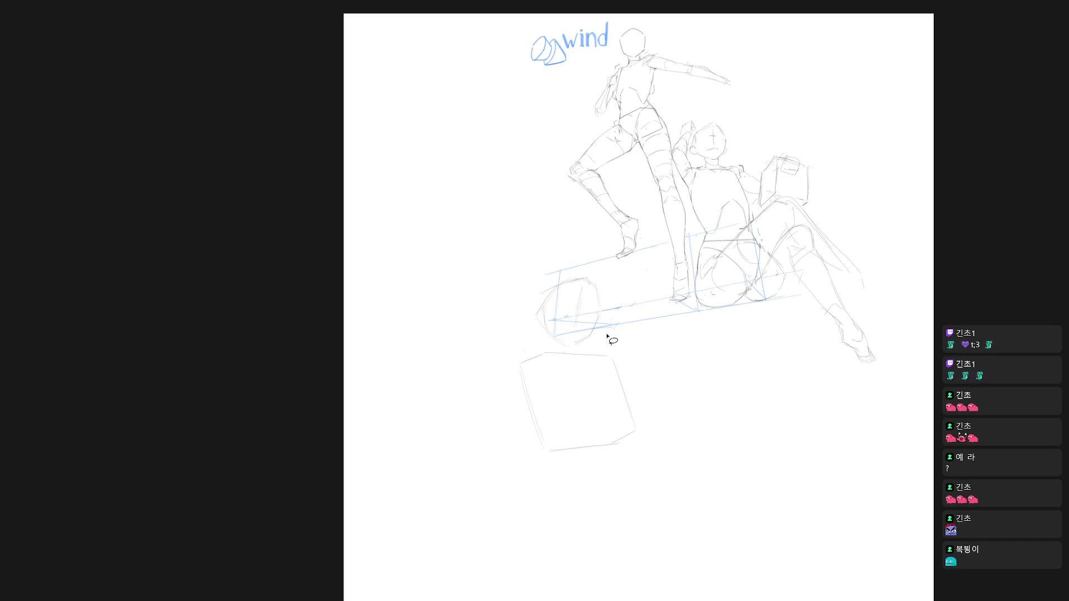
{"action": "scroll", "coordinate": [617, 390], "scroll_direction": "down", "scroll_amount": 3}
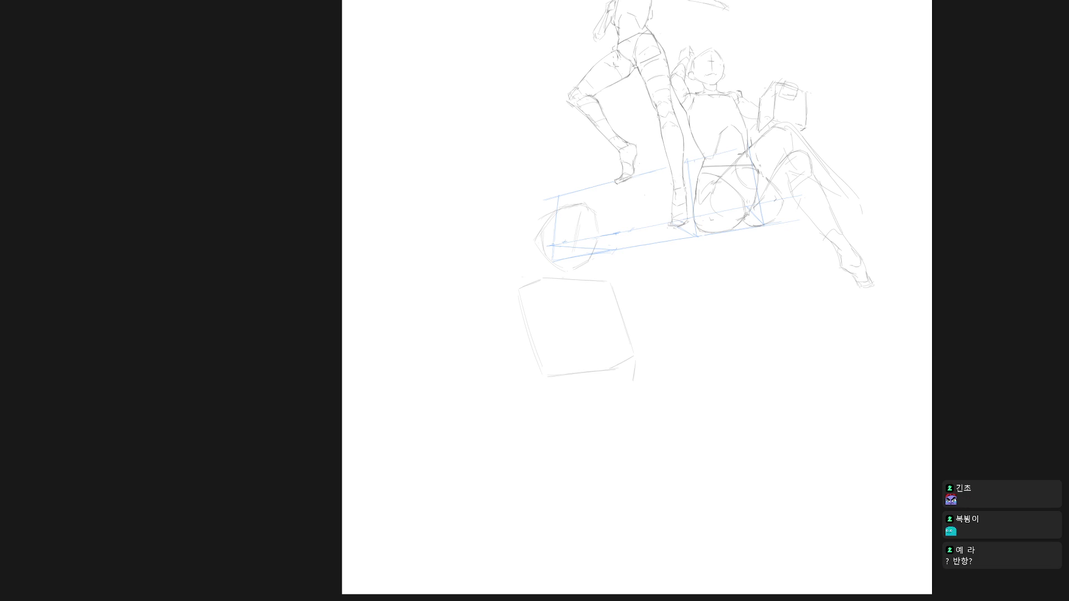
Draw the second box's top edge and left side beneath the first box
{"action": "mouse_move", "coordinate": [552, 383]}
{"action": "left_mouse_down"}
{"action": "mouse_move", "coordinate": [623, 389]}
{"action": "mouse_move", "coordinate": [627, 442]}
{"action": "left_mouse_up"}
{"action": "key", "text": "ctrl+z"}
{"action": "left_click_drag", "start_coordinate": [570, 387], "coordinate": [553, 398]}
{"action": "key", "text": "ctrl+z"}
{"action": "key", "text": "ctrl+z"}
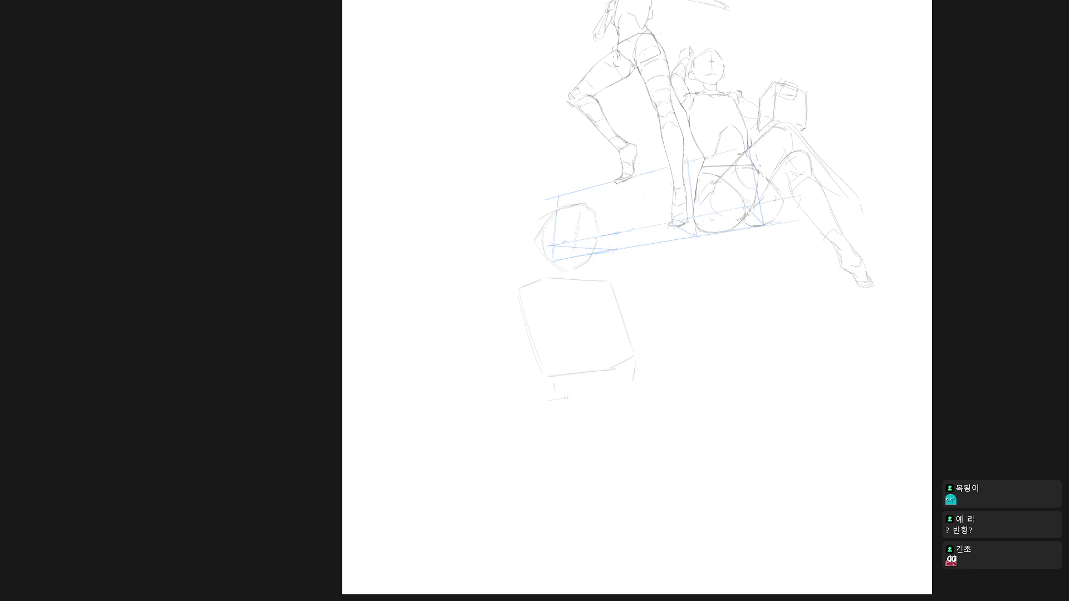
{"action": "left_click_drag", "start_coordinate": [626, 391], "coordinate": [578, 394]}
{"action": "left_click_drag", "start_coordinate": [630, 417], "coordinate": [629, 443]}
{"action": "key", "text": "ctrl+z"}
{"action": "left_click_drag", "start_coordinate": [545, 422], "coordinate": [543, 457]}
{"action": "left_click_drag", "start_coordinate": [544, 402], "coordinate": [543, 449]}
{"action": "left_click_drag", "start_coordinate": [546, 400], "coordinate": [550, 378]}
Straighten the lower box's left edge and redraw its bottom edge rising to the right
{"action": "left_click_drag", "start_coordinate": [630, 400], "coordinate": [630, 458]}
{"action": "left_click_drag", "start_coordinate": [545, 401], "coordinate": [544, 462]}
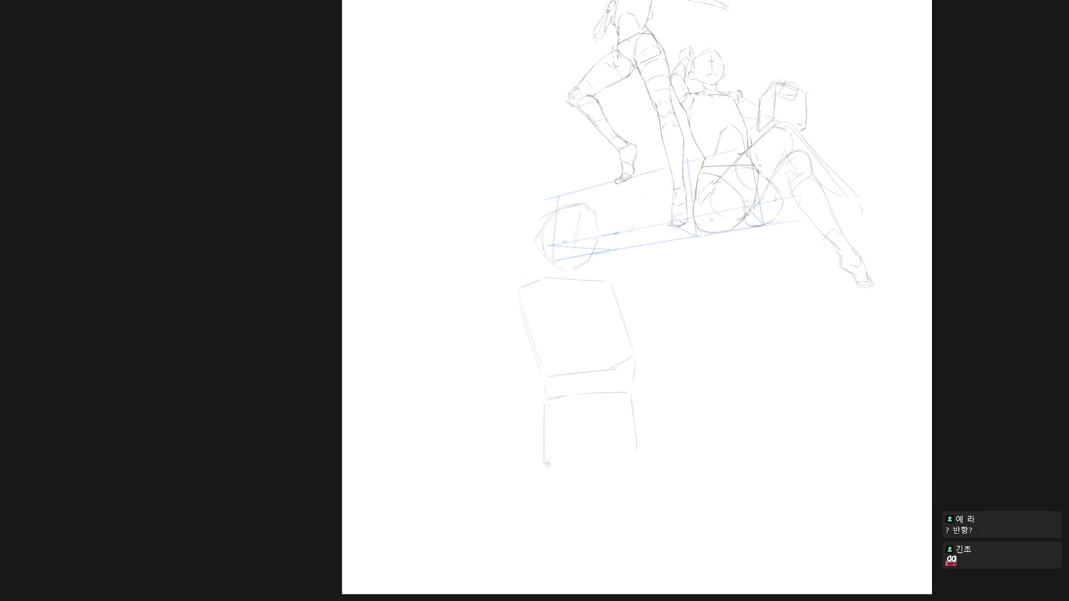
{"action": "key", "text": "ctrl+z"}
{"action": "left_click_drag", "start_coordinate": [545, 462], "coordinate": [624, 455]}
{"action": "key", "text": "ctrl+z"}
{"action": "left_click_drag", "start_coordinate": [637, 451], "coordinate": [579, 463]}
{"action": "key", "text": "ctrl+0"}
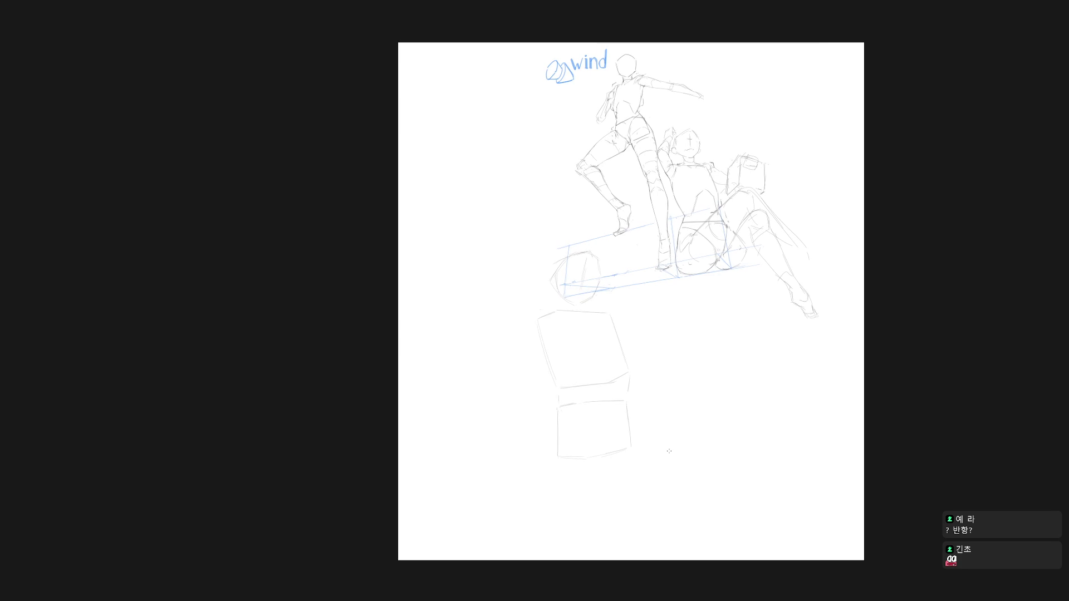
Erase the lower box's top and faint bottom lines
{"action": "left_click_drag", "start_coordinate": [611, 443], "coordinate": [603, 429]}
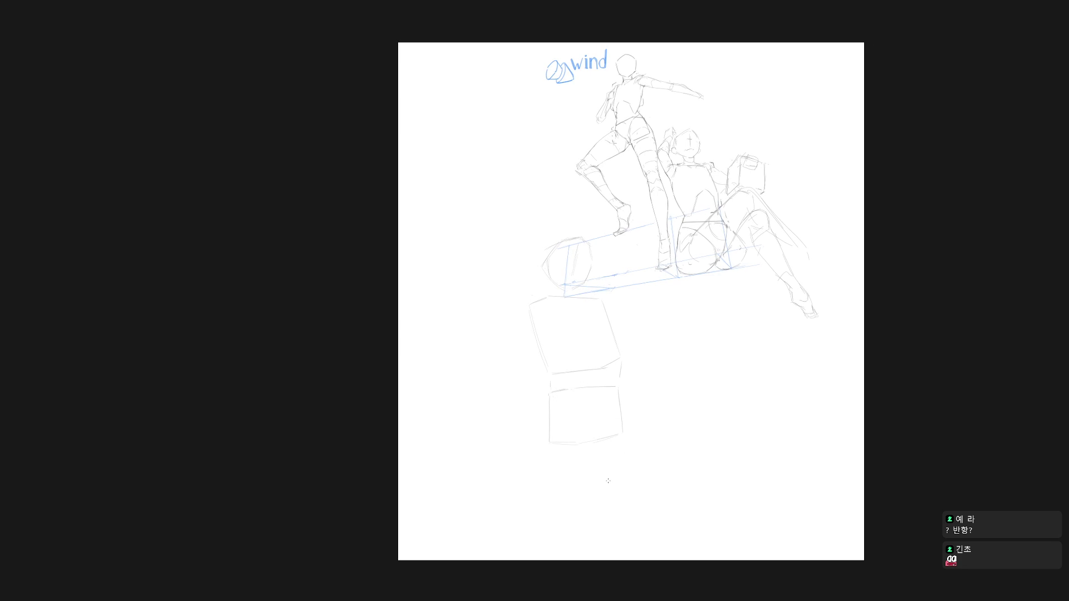
{"action": "mouse_move", "coordinate": [633, 460]}
{"action": "left_mouse_down"}
{"action": "mouse_move", "coordinate": [625, 396]}
{"action": "mouse_move", "coordinate": [549, 405]}
{"action": "mouse_move", "coordinate": [550, 482]}
{"action": "left_mouse_up"}
{"action": "mouse_move", "coordinate": [599, 423]}
{"action": "left_mouse_down"}
{"action": "mouse_move", "coordinate": [639, 392]}
{"action": "mouse_move", "coordinate": [558, 383]}
{"action": "mouse_move", "coordinate": [608, 415]}
{"action": "mouse_move", "coordinate": [598, 423]}
{"action": "mouse_move", "coordinate": [568, 391]}
{"action": "left_mouse_up"}
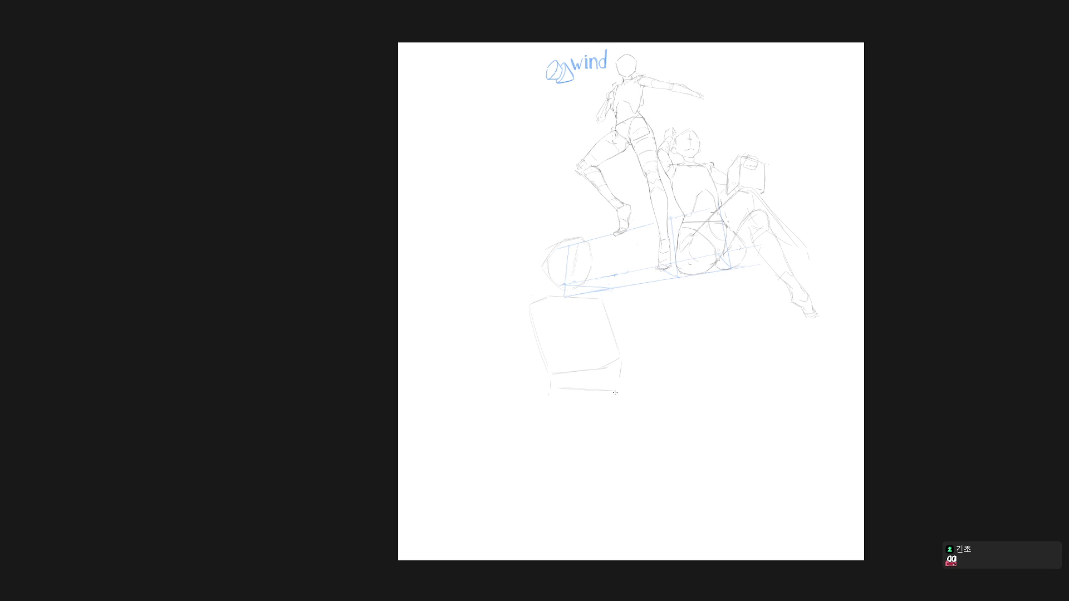
{"action": "left_click_drag", "start_coordinate": [614, 396], "coordinate": [558, 392]}
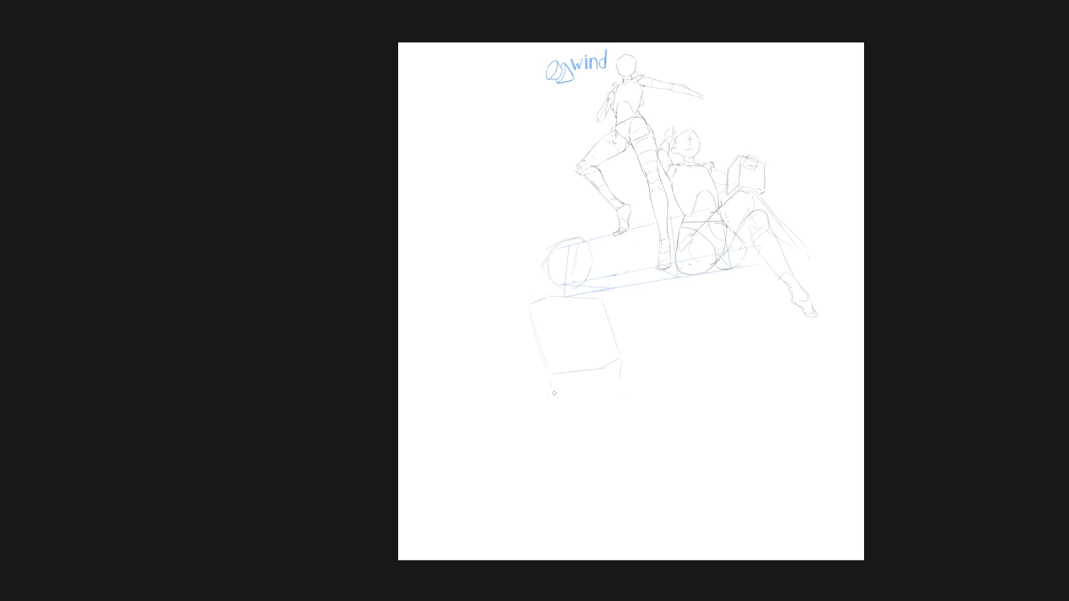
Rotate the lower box about 6.4° with Free Transform
{"action": "key", "text": "ctrl"}
{"action": "mouse_move", "coordinate": [627, 443]}
{"action": "left_mouse_down"}
{"action": "mouse_move", "coordinate": [627, 390]}
{"action": "mouse_move", "coordinate": [572, 467]}
{"action": "mouse_move", "coordinate": [587, 490]}
{"action": "left_mouse_up"}
{"action": "key", "text": "ctrl+t"}
{"action": "left_click_drag", "start_coordinate": [642, 380], "coordinate": [649, 384]}
{"action": "left_click_drag", "start_coordinate": [615, 446], "coordinate": [616, 437]}
{"action": "key", "text": "Return"}
{"action": "key", "text": "b"}
{"action": "key", "text": "ctrl+z"}
Cut away the lower box, add a short stroke left of it, and zoom in on the figures
{"action": "mouse_move", "coordinate": [617, 454]}
{"action": "left_mouse_down"}
{"action": "mouse_move", "coordinate": [566, 389]}
{"action": "mouse_move", "coordinate": [551, 486]}
{"action": "left_mouse_up"}
{"action": "key", "text": "ctrl+x"}
{"action": "left_click_drag", "start_coordinate": [530, 431], "coordinate": [536, 443]}
{"action": "left_click_drag", "start_coordinate": [651, 430], "coordinate": [637, 471]}
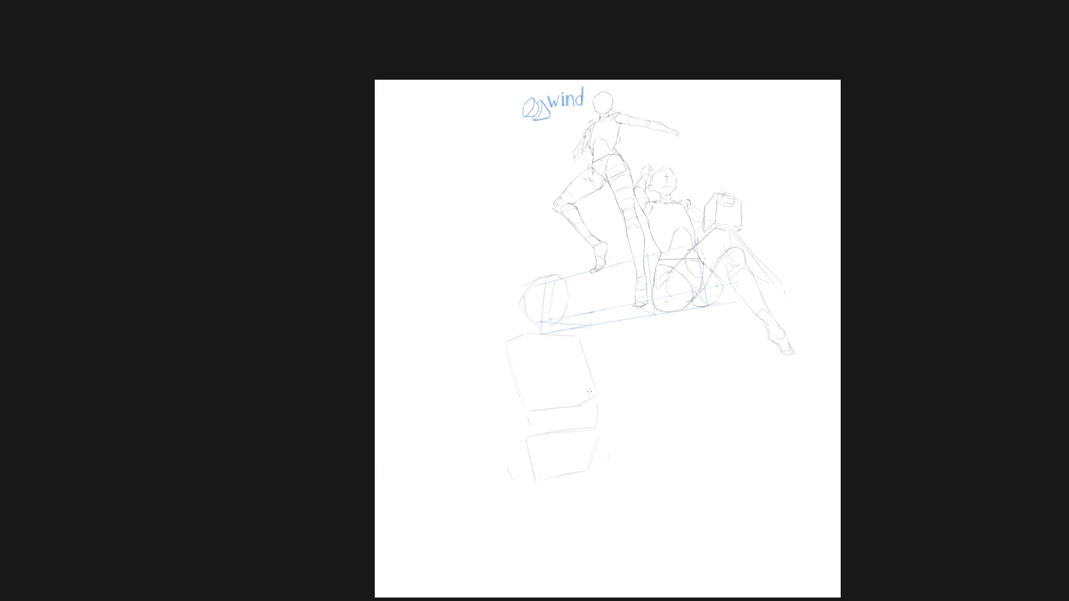
{"action": "mouse_move", "coordinate": [594, 401]}
{"action": "left_mouse_down"}
{"action": "mouse_move", "coordinate": [628, 374]}
{"action": "mouse_move", "coordinate": [601, 411]}
{"action": "left_mouse_up"}
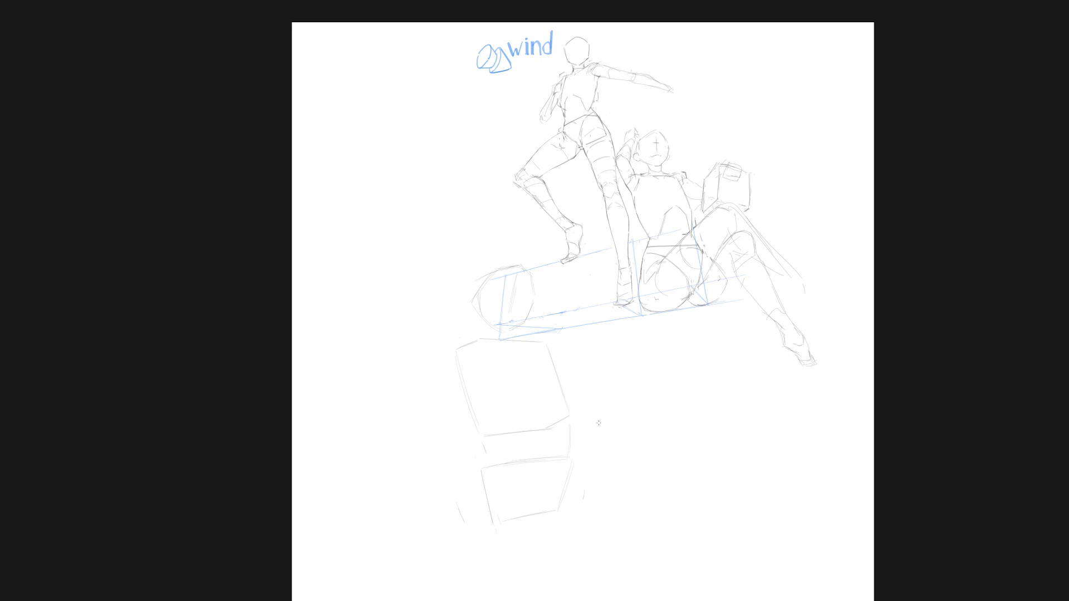
Add a new layer, move it up the stack, hide the top 03 layer, and select the second 03 layer
{"action": "key", "text": "ctrl+shift+n"}
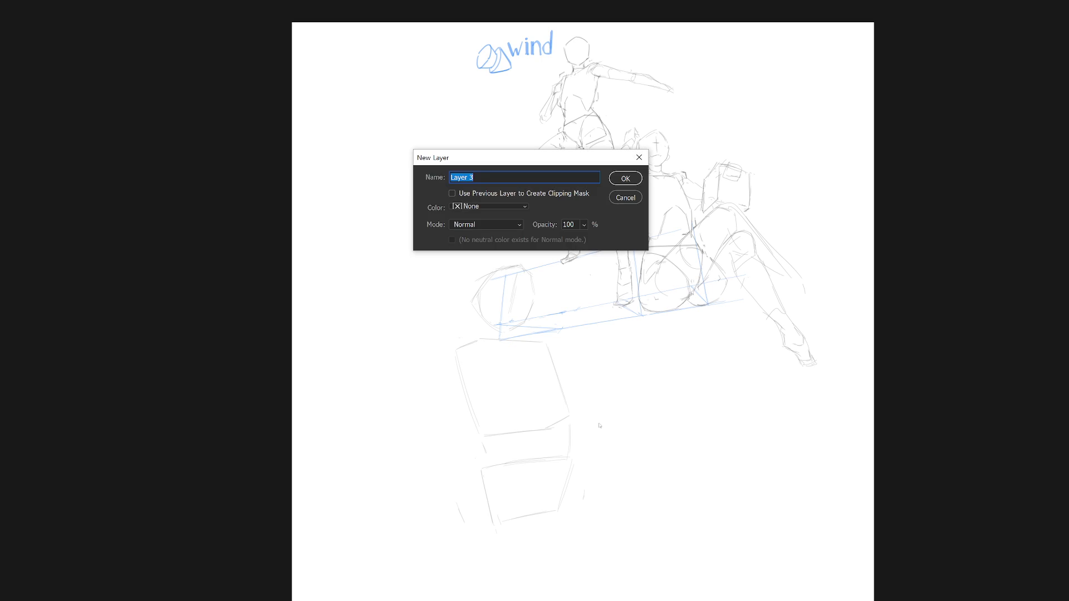
{"action": "type", "text": "l"}
{"action": "key", "text": "Return"}
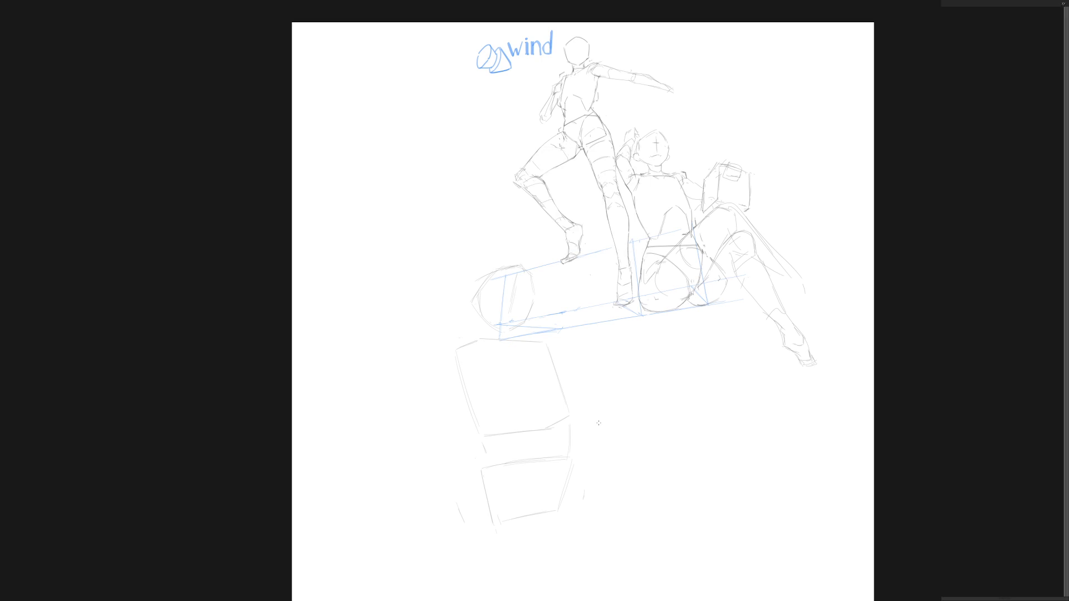
{"action": "mouse_move", "coordinate": [1065, 111]}
{"action": "mouse_move", "coordinate": [990, 103]}
{"action": "left_mouse_down"}
{"action": "mouse_move", "coordinate": [1009, 91]}
{"action": "mouse_move", "coordinate": [1006, 69]}
{"action": "left_mouse_up"}
{"action": "left_click", "coordinate": [950, 78]}
{"action": "left_click", "coordinate": [1002, 102]}
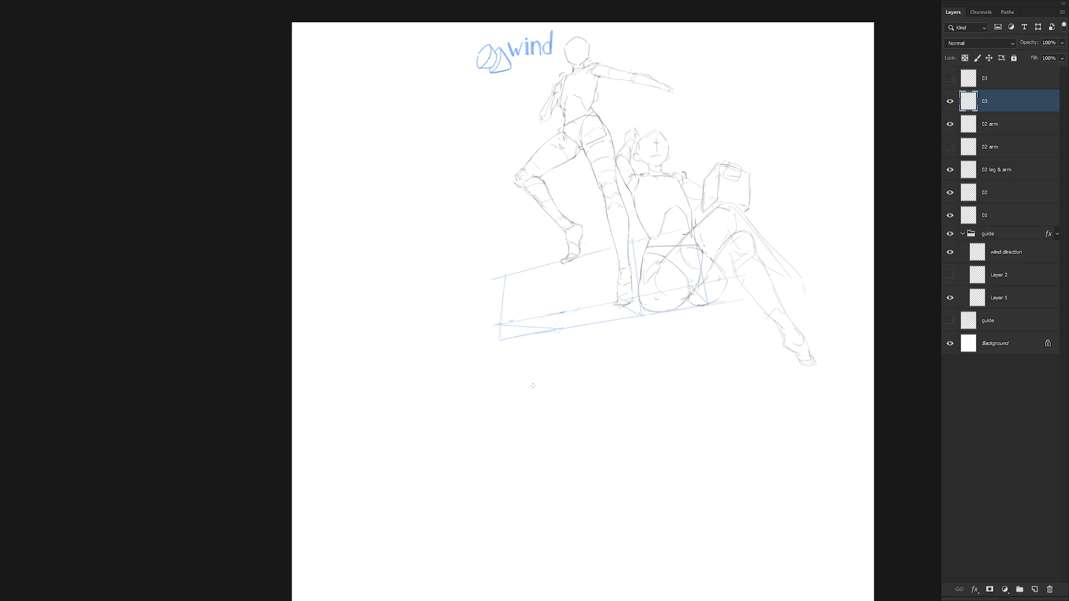
Draw the five-sided box's top, left, bottom and right edges below the plank
{"action": "key", "text": "ctrl+z"}
{"action": "mouse_move", "coordinate": [533, 379]}
{"action": "left_mouse_down"}
{"action": "mouse_move", "coordinate": [577, 383]}
{"action": "mouse_move", "coordinate": [542, 421]}
{"action": "left_mouse_up"}
{"action": "left_click_drag", "start_coordinate": [535, 379], "coordinate": [521, 391]}
{"action": "left_click_drag", "start_coordinate": [533, 439], "coordinate": [519, 396]}
{"action": "mouse_move", "coordinate": [535, 440]}
{"action": "left_mouse_down"}
{"action": "mouse_move", "coordinate": [600, 437]}
{"action": "mouse_move", "coordinate": [541, 441]}
{"action": "mouse_move", "coordinate": [621, 424]}
{"action": "left_mouse_up"}
{"action": "key", "text": "ctrl+z"}
{"action": "mouse_move", "coordinate": [603, 388]}
{"action": "left_mouse_down"}
{"action": "mouse_move", "coordinate": [622, 424]}
{"action": "mouse_move", "coordinate": [560, 376]}
{"action": "left_mouse_up"}
{"action": "left_click", "coordinate": [551, 377], "text": "shift"}
{"action": "key", "text": "Escape"}
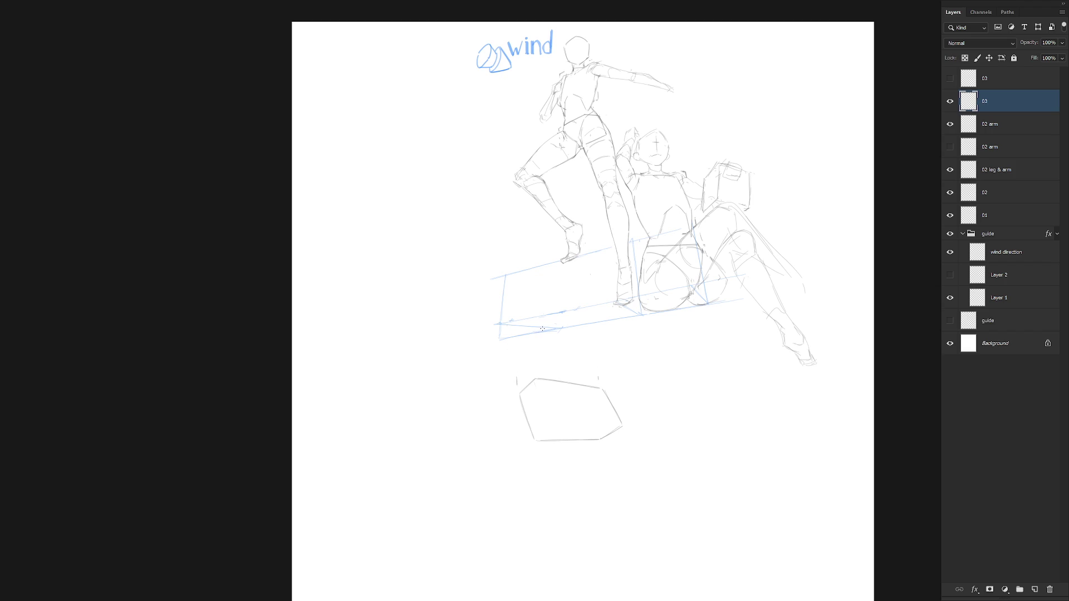
Try a curved stroke toward the plank, undo it, and lasso the box to check its shape
{"action": "mouse_move", "coordinate": [518, 364]}
{"action": "left_mouse_down"}
{"action": "mouse_move", "coordinate": [533, 309]}
{"action": "mouse_move", "coordinate": [550, 301]}
{"action": "mouse_move", "coordinate": [541, 287]}
{"action": "left_mouse_up"}
{"action": "key", "text": "ctrl+z"}
{"action": "mouse_move", "coordinate": [527, 336]}
{"action": "left_mouse_down"}
{"action": "mouse_move", "coordinate": [522, 357]}
{"action": "mouse_move", "coordinate": [535, 369]}
{"action": "left_mouse_up"}
{"action": "key", "text": "ctrl+z"}
{"action": "key", "text": "ctrl+z"}
{"action": "key", "text": "ctrl+z"}
{"action": "key", "text": "l"}
{"action": "mouse_move", "coordinate": [594, 467]}
{"action": "left_mouse_down"}
{"action": "mouse_move", "coordinate": [615, 358]}
{"action": "mouse_move", "coordinate": [581, 466]}
{"action": "left_mouse_up"}
{"action": "key", "text": "ctrl+d"}
{"action": "key", "text": "ctrl+shift+d"}
{"action": "key", "text": "ctrl+d"}
Draw a short stroke above the box, extending it at the top-left
{"action": "left_click_drag", "start_coordinate": [533, 364], "coordinate": [516, 360]}
{"action": "key", "text": "ctrl+z"}
{"action": "left_click_drag", "start_coordinate": [565, 366], "coordinate": [595, 373]}
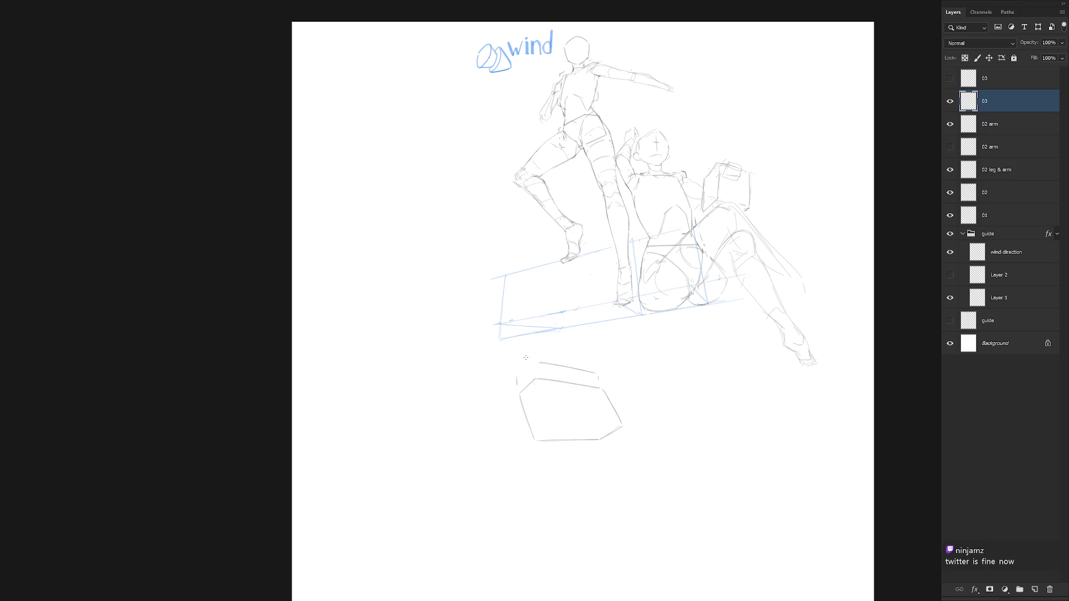
{"action": "left_click_drag", "start_coordinate": [529, 359], "coordinate": [536, 361]}
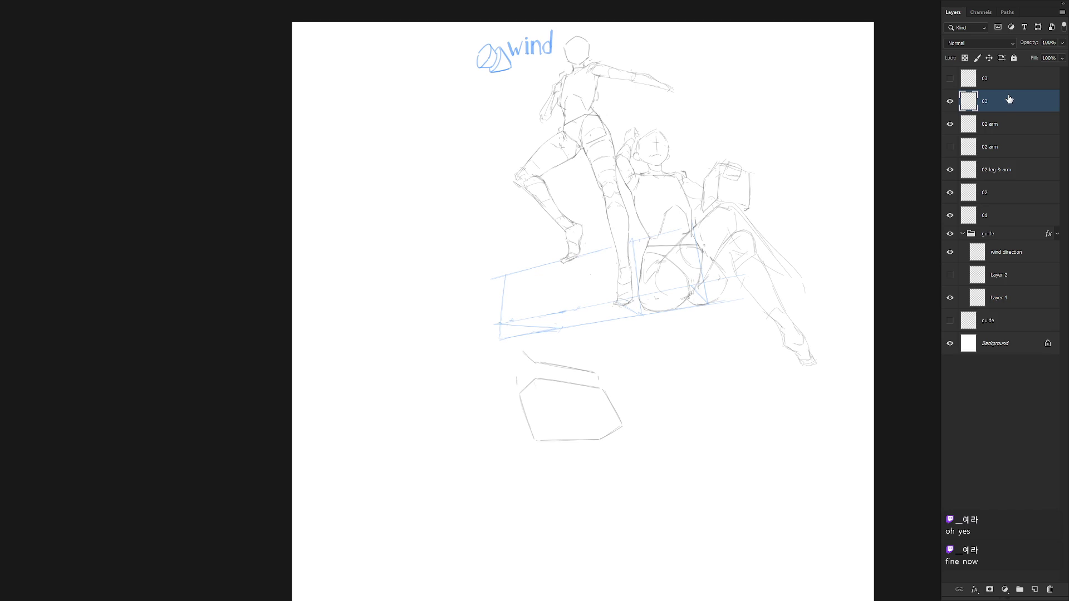
Draw thin strokes for the upper box rising into the plank's left end
{"action": "left_click_drag", "start_coordinate": [547, 286], "coordinate": [522, 341]}
Draw the upper box's left edge and close its top, rotating the canvas as needed
{"action": "left_click_drag", "start_coordinate": [554, 283], "coordinate": [522, 345]}
{"action": "left_click_drag", "start_coordinate": [595, 370], "coordinate": [612, 341]}
{"action": "key", "text": "r"}
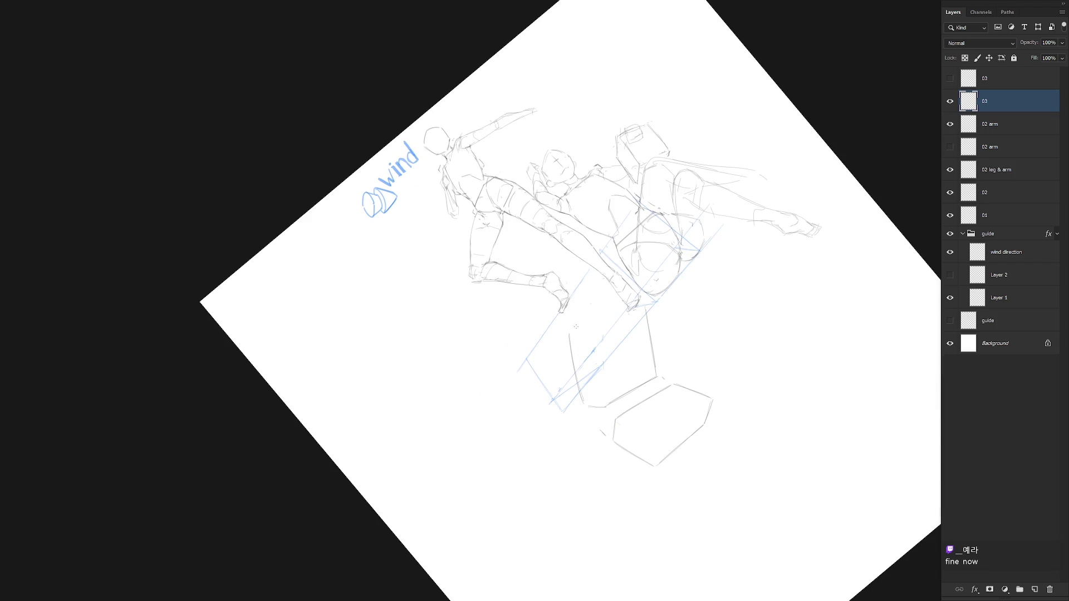
{"action": "left_click_drag", "start_coordinate": [569, 332], "coordinate": [621, 308]}
{"action": "key", "text": "Escape"}
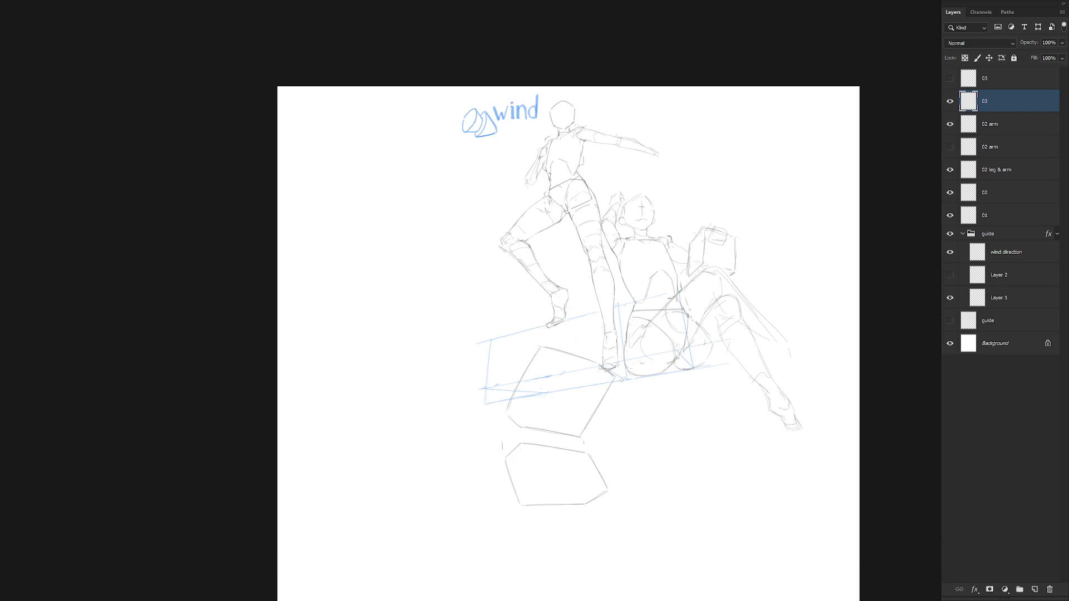
{"action": "left_click_drag", "start_coordinate": [637, 409], "coordinate": [640, 353]}
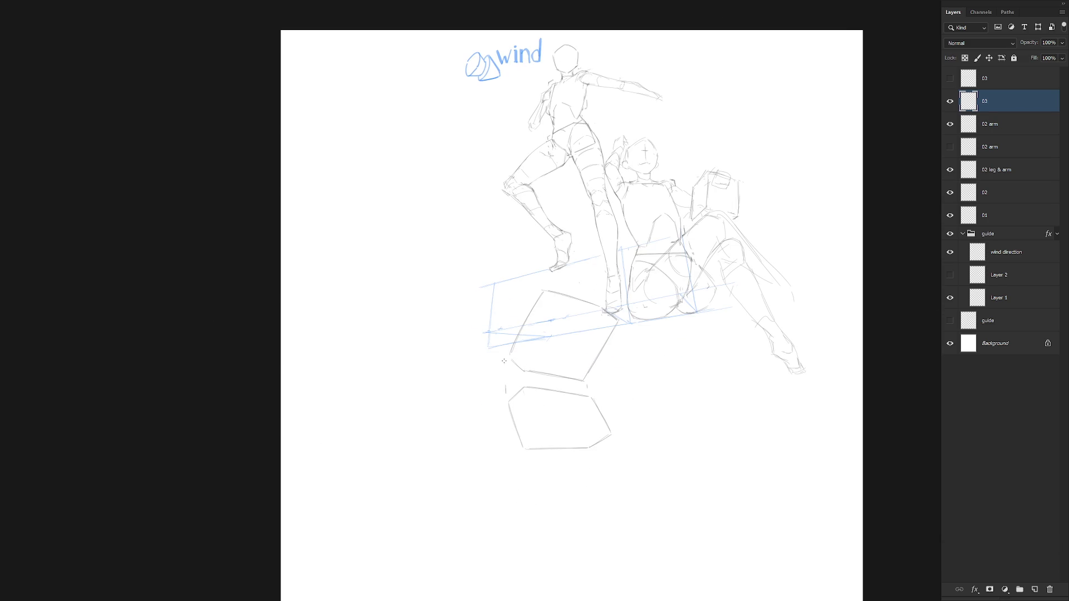
Redraw the lower box's top edges, then erase its doubled edges and angled right panel
{"action": "mouse_move", "coordinate": [506, 383]}
{"action": "left_mouse_down"}
{"action": "mouse_move", "coordinate": [526, 390]}
{"action": "mouse_move", "coordinate": [495, 436]}
{"action": "left_mouse_up"}
{"action": "left_click_drag", "start_coordinate": [595, 458], "coordinate": [564, 368]}
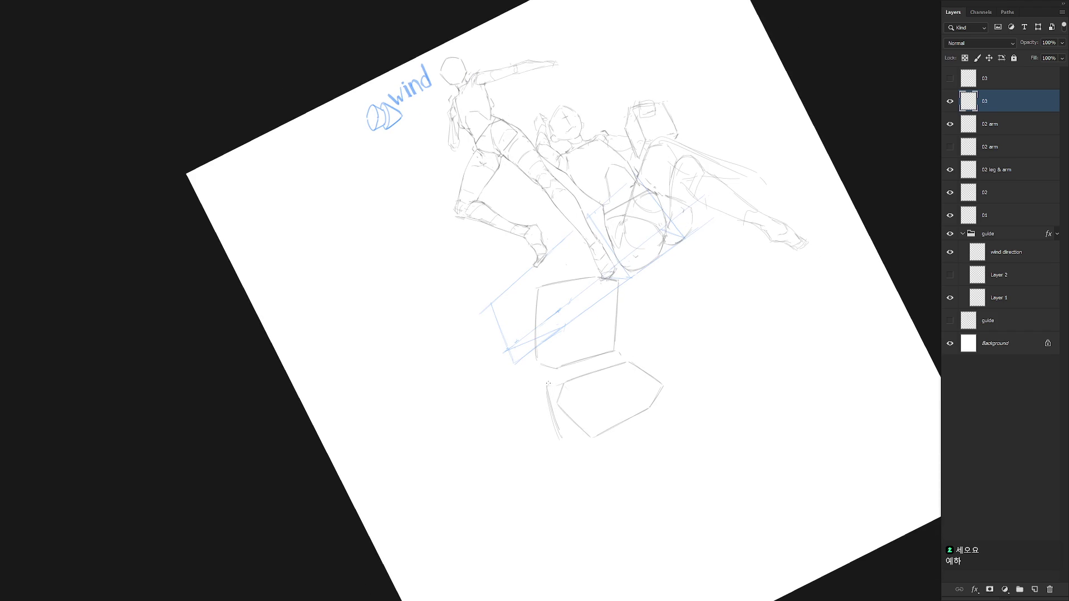
{"action": "mouse_move", "coordinate": [547, 385]}
{"action": "left_mouse_down"}
{"action": "mouse_move", "coordinate": [623, 366]}
{"action": "mouse_move", "coordinate": [640, 418]}
{"action": "left_mouse_up"}
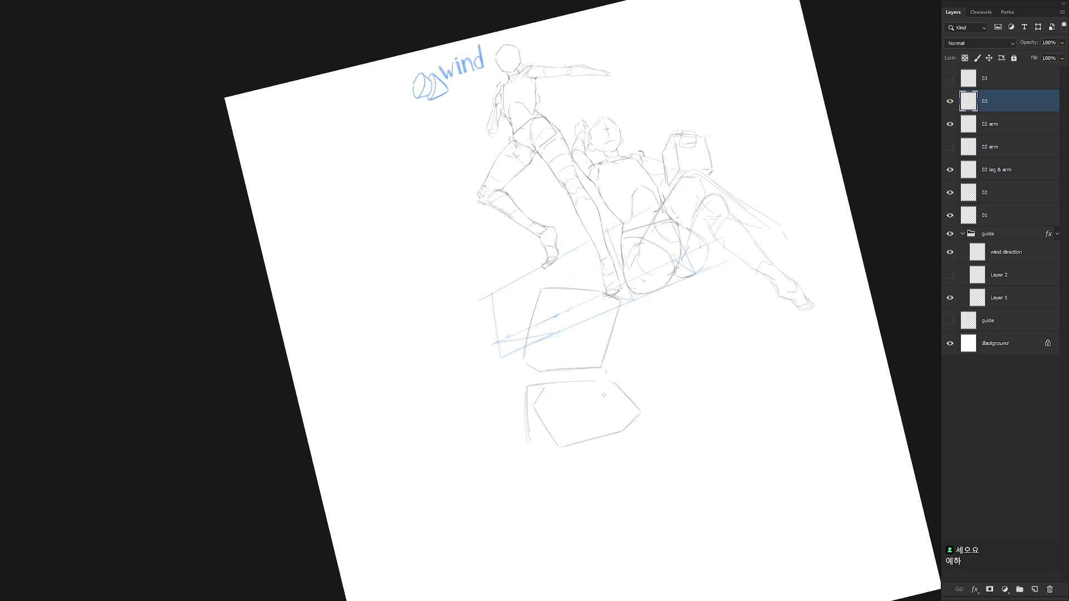
{"action": "left_click_drag", "start_coordinate": [601, 398], "coordinate": [600, 431]}
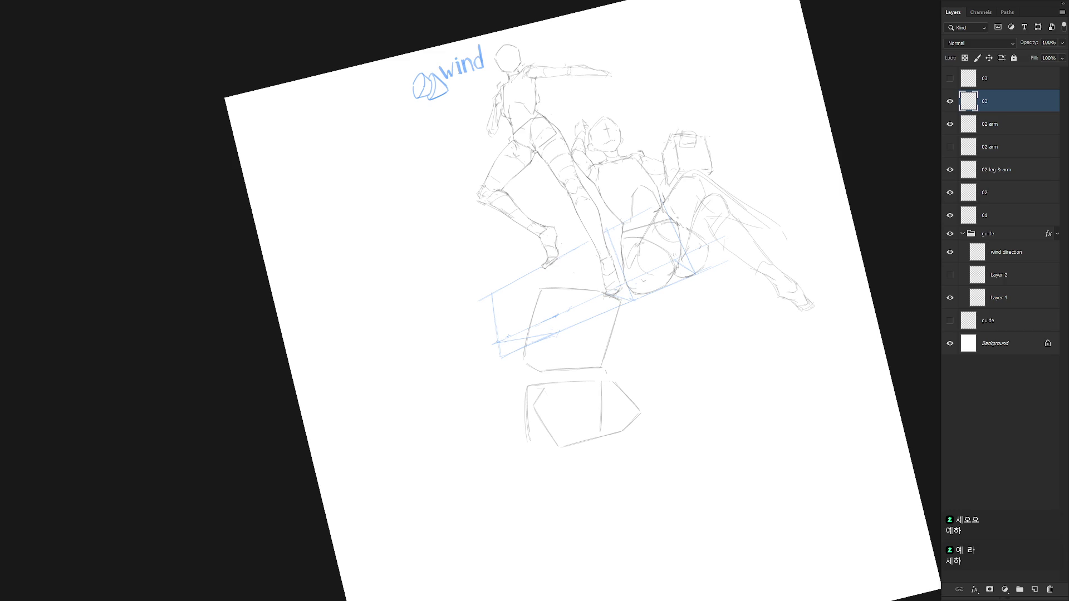
{"action": "mouse_move", "coordinate": [527, 390]}
{"action": "left_mouse_down"}
{"action": "mouse_move", "coordinate": [525, 443]}
{"action": "mouse_move", "coordinate": [526, 386]}
{"action": "left_mouse_up"}
{"action": "mouse_move", "coordinate": [570, 439]}
{"action": "left_mouse_down"}
{"action": "mouse_move", "coordinate": [529, 442]}
{"action": "mouse_move", "coordinate": [594, 433]}
{"action": "mouse_move", "coordinate": [553, 449]}
{"action": "mouse_move", "coordinate": [625, 375]}
{"action": "mouse_move", "coordinate": [611, 382]}
{"action": "mouse_move", "coordinate": [606, 433]}
{"action": "mouse_move", "coordinate": [551, 386]}
{"action": "mouse_move", "coordinate": [569, 425]}
{"action": "mouse_move", "coordinate": [586, 423]}
{"action": "left_mouse_up"}
{"action": "key", "text": "Delete"}
{"action": "key", "text": "ctrl+d"}
{"action": "key", "text": "Escape"}
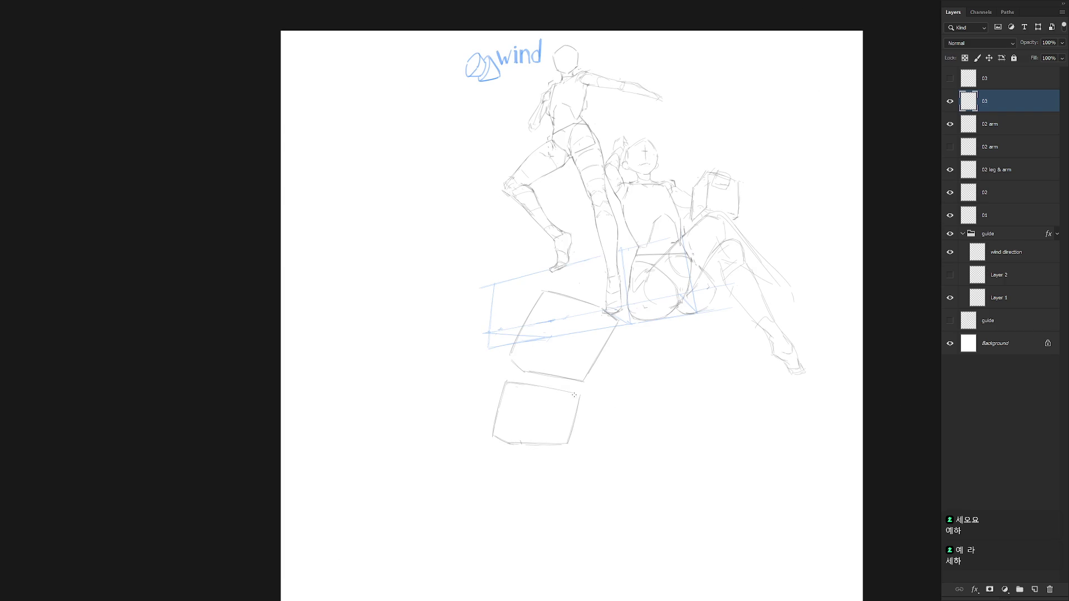
Free-transform the lower box to reshape it, then nudge the stacked boxes slightly lower
{"action": "key", "text": "ctrl+minus"}
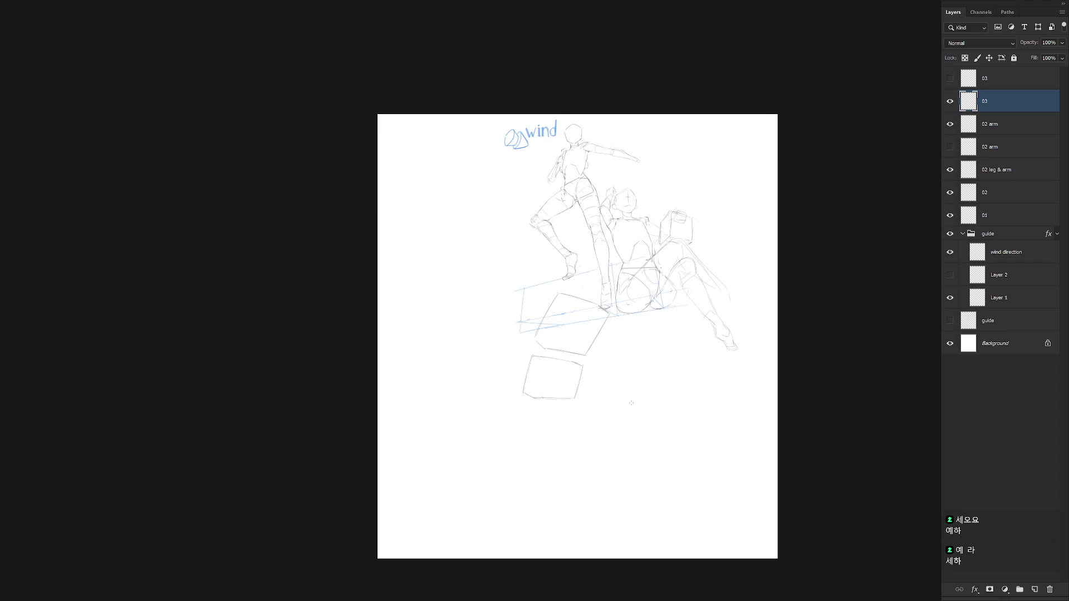
{"action": "mouse_move", "coordinate": [584, 414]}
{"action": "left_mouse_down"}
{"action": "mouse_move", "coordinate": [571, 356]}
{"action": "mouse_move", "coordinate": [556, 420]}
{"action": "mouse_move", "coordinate": [573, 418]}
{"action": "mouse_move", "coordinate": [544, 392]}
{"action": "left_mouse_up"}
{"action": "key", "text": "ctrl+t"}
{"action": "left_click_drag", "start_coordinate": [598, 352], "coordinate": [603, 352]}
{"action": "mouse_move", "coordinate": [556, 389]}
{"action": "left_mouse_down"}
{"action": "mouse_move", "coordinate": [596, 370]}
{"action": "mouse_move", "coordinate": [559, 360]}
{"action": "mouse_move", "coordinate": [534, 425]}
{"action": "mouse_move", "coordinate": [576, 402]}
{"action": "left_mouse_up"}
{"action": "key", "text": "Return"}
{"action": "key", "text": "ctrl+d"}
{"action": "key", "text": "ctrl+t"}
{"action": "key", "text": "Return"}
{"action": "key", "text": "ctrl+d"}
{"action": "mouse_move", "coordinate": [582, 397]}
{"action": "left_mouse_down"}
{"action": "mouse_move", "coordinate": [628, 399]}
{"action": "mouse_move", "coordinate": [579, 399]}
{"action": "mouse_move", "coordinate": [617, 385]}
{"action": "left_mouse_up"}
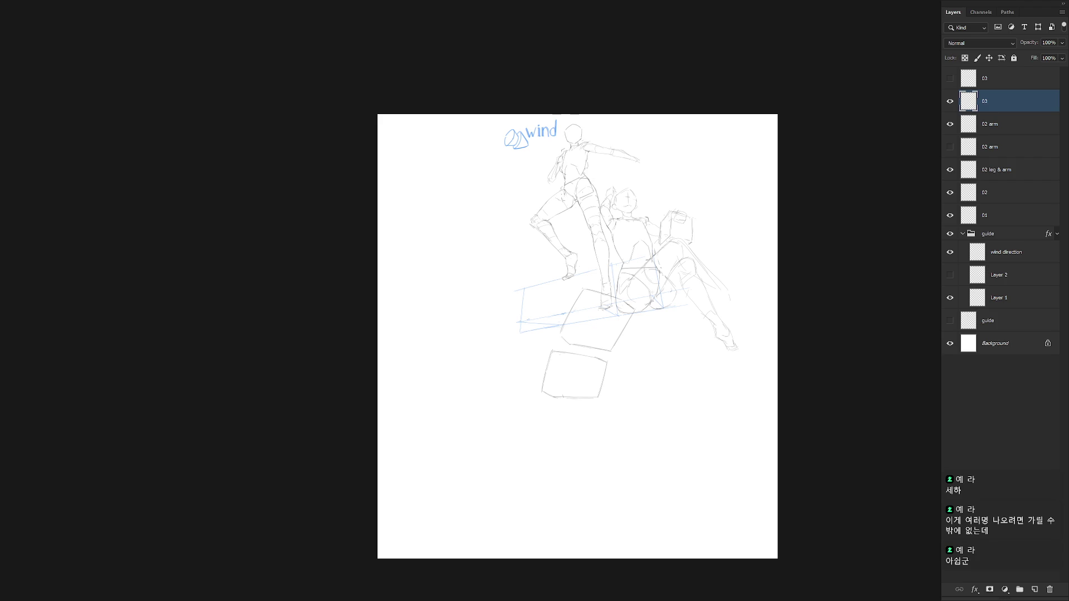
Lasso and delete the upper cube sketch beneath the plank
{"action": "scroll", "coordinate": [621, 372], "scroll_direction": "up", "scroll_amount": 3}
{"action": "scroll", "coordinate": [621, 372], "scroll_direction": "up", "scroll_amount": 2}
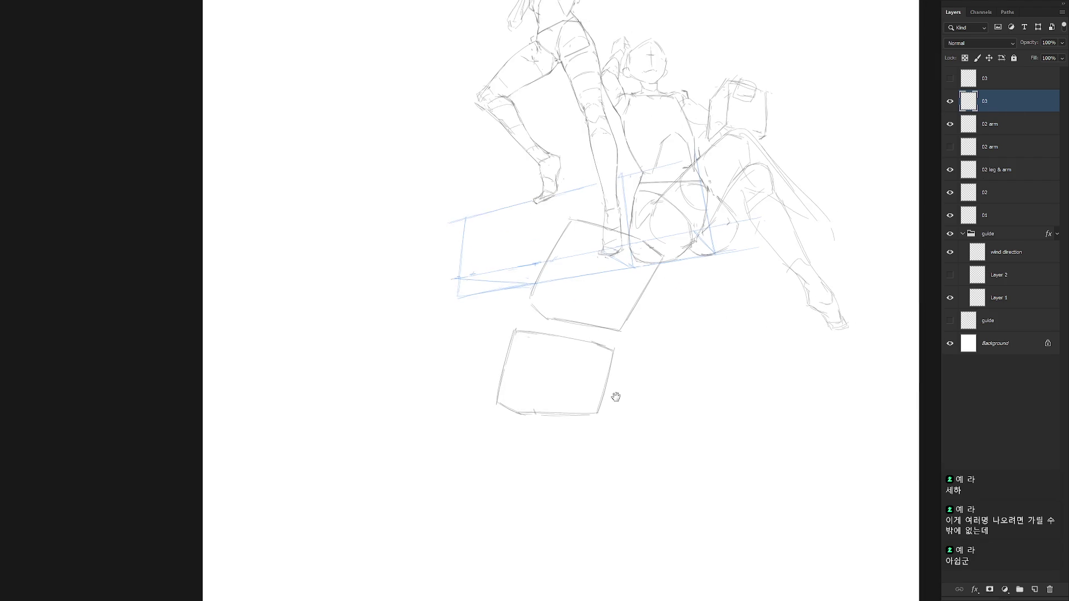
{"action": "key", "text": "l"}
{"action": "mouse_move", "coordinate": [527, 352]}
{"action": "left_mouse_down"}
{"action": "mouse_move", "coordinate": [551, 357]}
{"action": "mouse_move", "coordinate": [627, 238]}
{"action": "mouse_move", "coordinate": [529, 350]}
{"action": "mouse_move", "coordinate": [586, 344]}
{"action": "left_mouse_up"}
{"action": "key", "text": "Delete"}
{"action": "key", "text": "ctrl+d"}
Draw a thin line above the lower cube up to the plank, redoing trial strokes
{"action": "key", "text": "ctrl+z"}
{"action": "left_click_drag", "start_coordinate": [516, 353], "coordinate": [591, 350]}
{"action": "key", "text": "ctrl+z"}
{"action": "left_click_drag", "start_coordinate": [516, 353], "coordinate": [587, 347]}
{"action": "left_click_drag", "start_coordinate": [513, 346], "coordinate": [507, 256]}
{"action": "key", "text": "ctrl+z"}
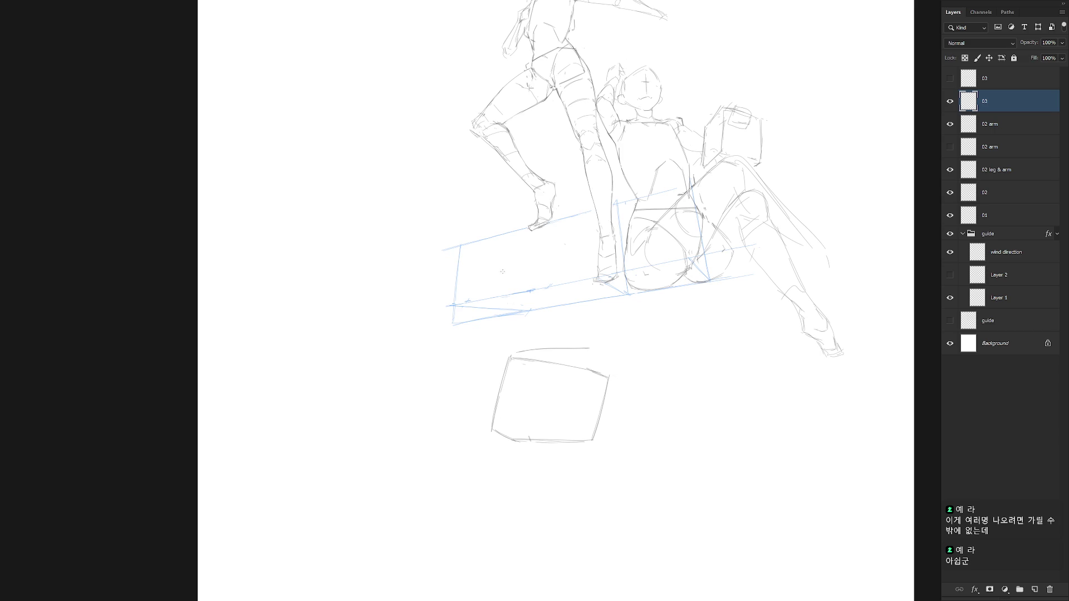
{"action": "mouse_move", "coordinate": [513, 346]}
{"action": "left_mouse_down"}
{"action": "mouse_move", "coordinate": [503, 273]}
{"action": "mouse_move", "coordinate": [592, 266]}
{"action": "mouse_move", "coordinate": [592, 348]}
{"action": "left_mouse_up"}
{"action": "scroll", "coordinate": [628, 337], "scroll_direction": "down", "scroll_amount": 5}
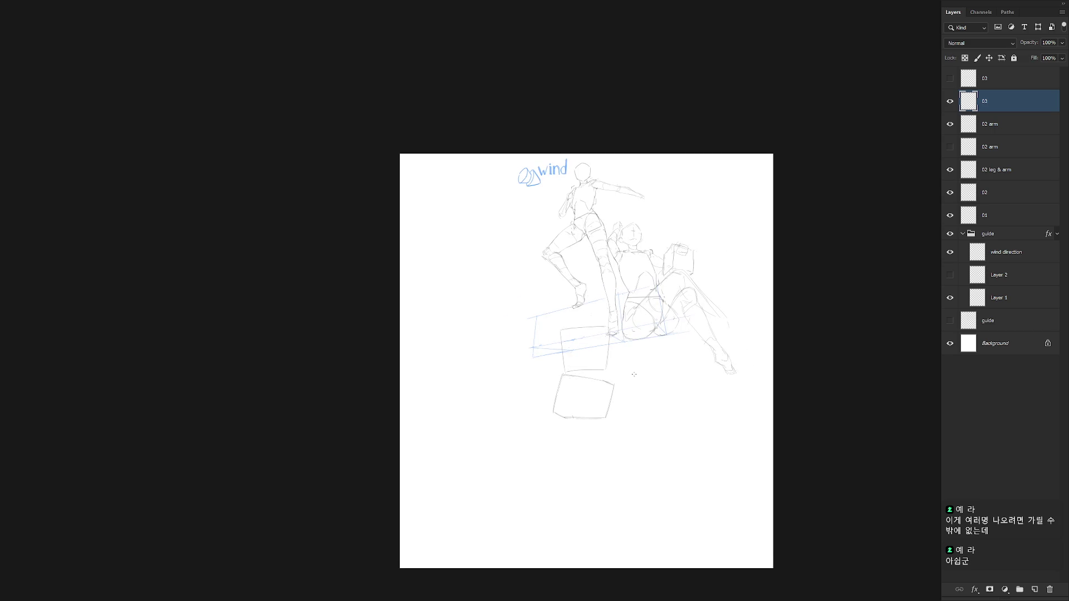
{"action": "scroll", "coordinate": [617, 308], "scroll_direction": "up", "scroll_amount": 2}
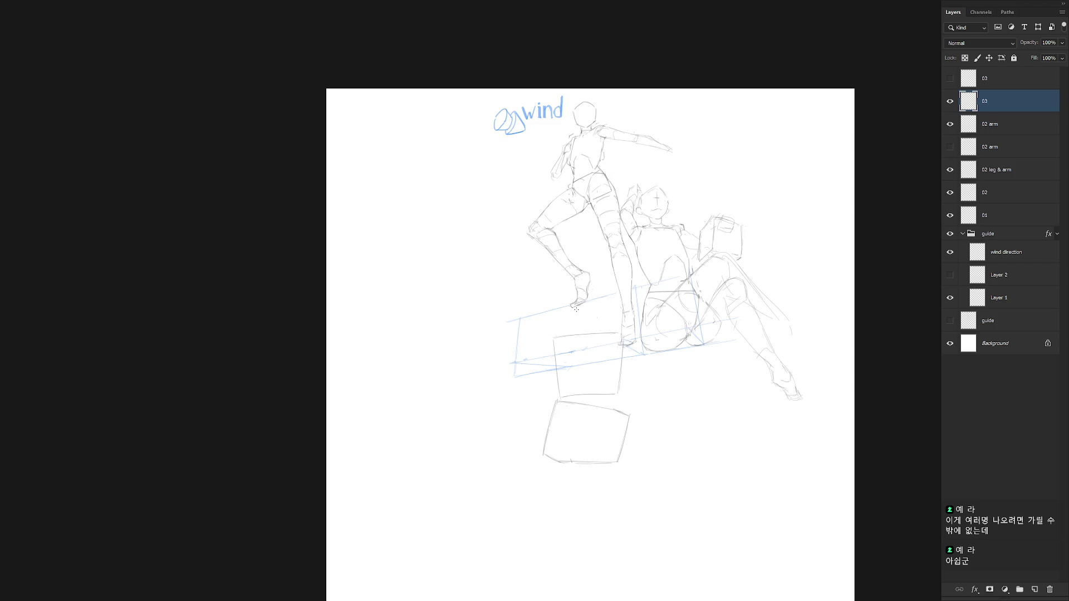
Shift the foot circle and boxes right, and nudge the lower box down
{"action": "mouse_move", "coordinate": [607, 303]}
{"action": "left_mouse_down"}
{"action": "mouse_move", "coordinate": [579, 280]}
{"action": "mouse_move", "coordinate": [608, 301]}
{"action": "left_mouse_up"}
{"action": "key", "text": "v"}
{"action": "left_click_drag", "start_coordinate": [622, 454], "coordinate": [646, 457]}
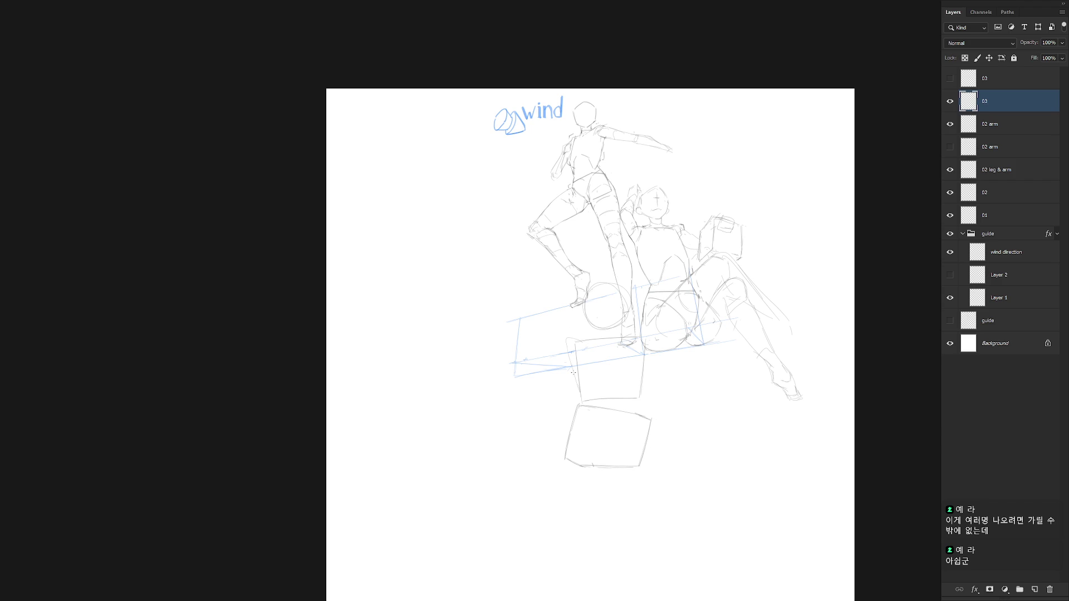
{"action": "key", "text": "l"}
{"action": "mouse_move", "coordinate": [656, 453]}
{"action": "left_mouse_down"}
{"action": "mouse_move", "coordinate": [603, 408]}
{"action": "mouse_move", "coordinate": [573, 408]}
{"action": "mouse_move", "coordinate": [629, 501]}
{"action": "mouse_move", "coordinate": [632, 475]}
{"action": "left_mouse_up"}
{"action": "key", "text": "ctrl+d"}
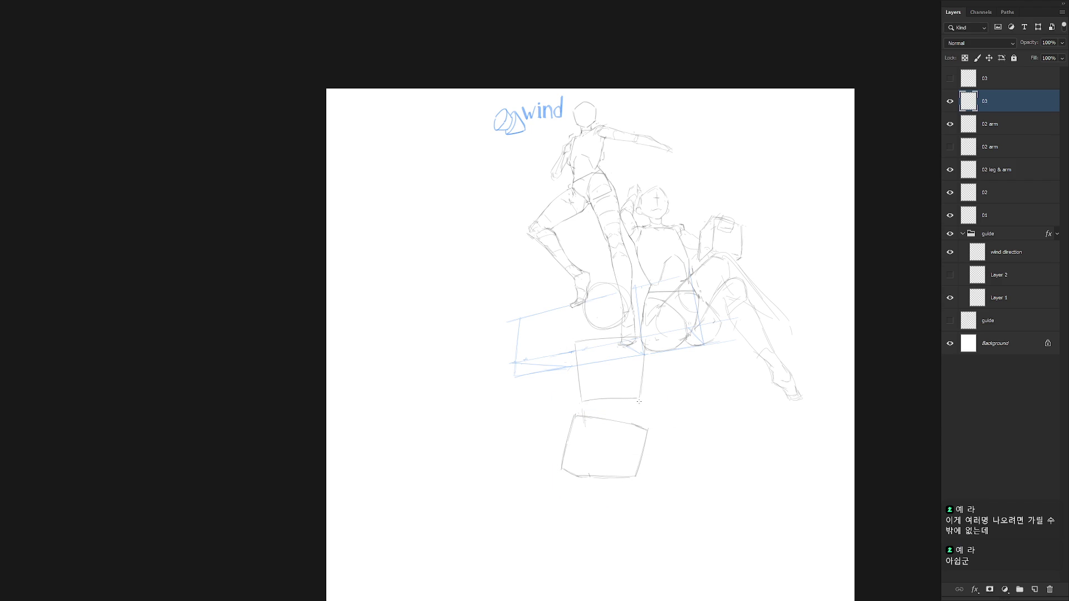
Erase the remaining lower boxes and circles, then draw a new top line below the plank
{"action": "left_click_drag", "start_coordinate": [642, 402], "coordinate": [643, 428]}
{"action": "mouse_move", "coordinate": [614, 538]}
{"action": "left_mouse_down"}
{"action": "mouse_move", "coordinate": [710, 272]}
{"action": "mouse_move", "coordinate": [620, 477]}
{"action": "left_mouse_up"}
{"action": "key", "text": "Delete"}
{"action": "key", "text": "ctrl+d"}
{"action": "key", "text": "b"}
{"action": "left_click_drag", "start_coordinate": [578, 426], "coordinate": [649, 414]}
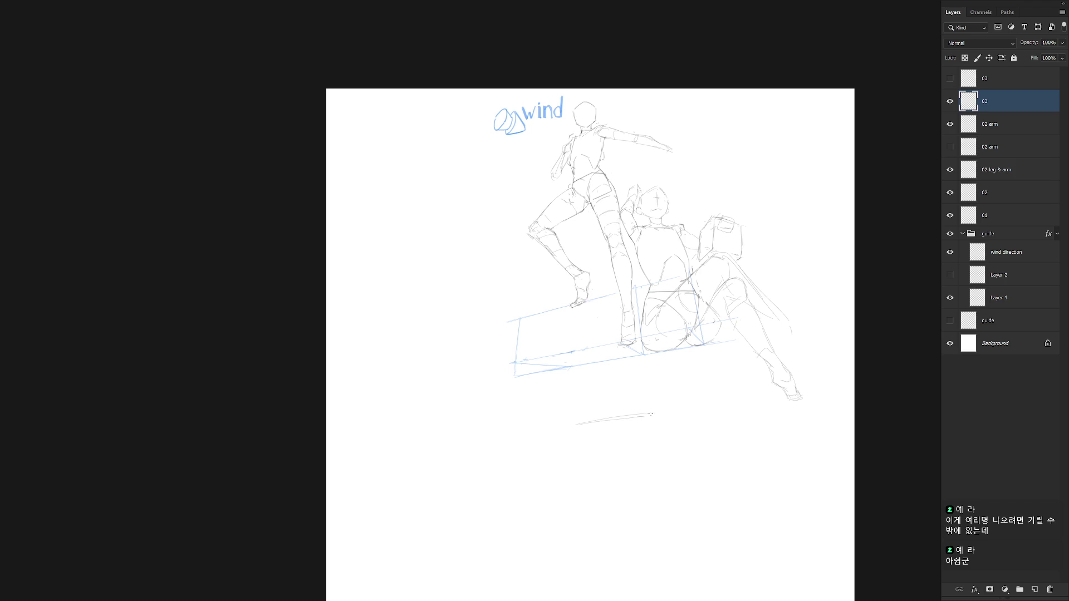
Sketch the new box's left and right edges and a curve under the plank
{"action": "mouse_move", "coordinate": [578, 426]}
{"action": "left_mouse_down"}
{"action": "mouse_move", "coordinate": [579, 485]}
{"action": "mouse_move", "coordinate": [654, 479]}
{"action": "left_mouse_up"}
{"action": "left_click_drag", "start_coordinate": [572, 425], "coordinate": [583, 485]}
{"action": "left_click_drag", "start_coordinate": [659, 415], "coordinate": [658, 478]}
{"action": "left_click_drag", "start_coordinate": [576, 350], "coordinate": [621, 339]}
{"action": "left_click_drag", "start_coordinate": [665, 356], "coordinate": [658, 383]}
{"action": "key", "text": "ctrl+z"}
Replace the box's top edge by deleting the old strokes and redrawing it
{"action": "key", "text": "l"}
{"action": "left_click_drag", "start_coordinate": [567, 429], "coordinate": [663, 406]}
{"action": "key", "text": "Delete"}
{"action": "key", "text": "ctrl+d"}
{"action": "left_click_drag", "start_coordinate": [570, 436], "coordinate": [662, 427]}
{"action": "mouse_move", "coordinate": [574, 435]}
{"action": "left_mouse_down"}
{"action": "mouse_move", "coordinate": [622, 430]}
{"action": "mouse_move", "coordinate": [644, 404]}
{"action": "left_mouse_up"}
{"action": "left_click_drag", "start_coordinate": [567, 413], "coordinate": [640, 405]}
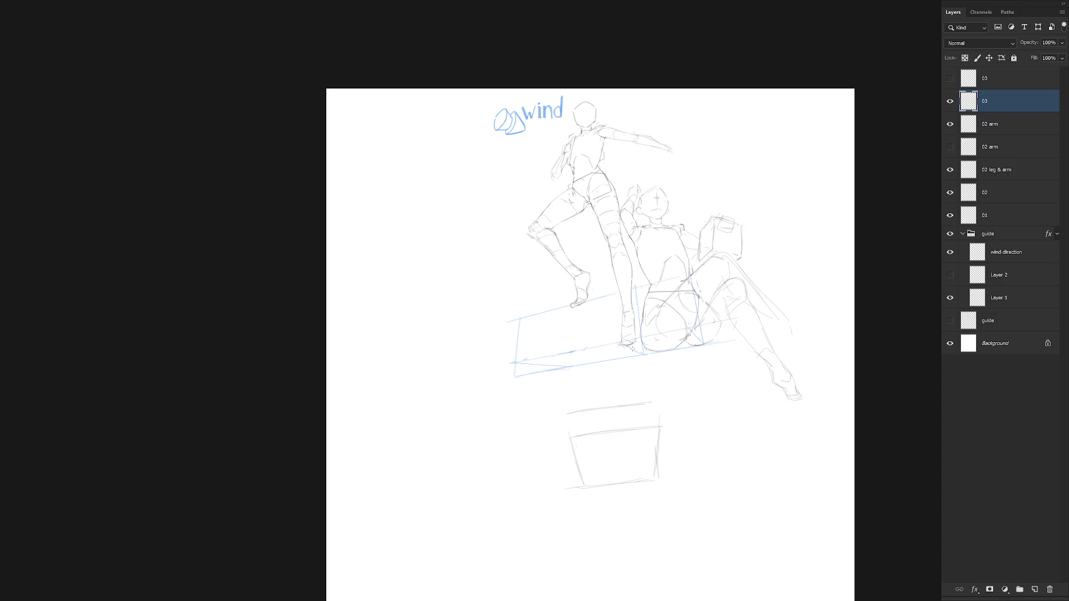
{"action": "mouse_move", "coordinate": [632, 352]}
{"action": "left_mouse_down"}
{"action": "mouse_move", "coordinate": [564, 362]}
{"action": "mouse_move", "coordinate": [642, 353]}
{"action": "mouse_move", "coordinate": [649, 402]}
{"action": "left_mouse_up"}
Redraw the box's left and right edges and add strokes on its top face
{"action": "key", "text": "ctrl+z"}
{"action": "left_click_drag", "start_coordinate": [549, 369], "coordinate": [571, 413]}
{"action": "key", "text": "ctrl+z"}
{"action": "left_click_drag", "start_coordinate": [653, 355], "coordinate": [645, 404]}
{"action": "left_click_drag", "start_coordinate": [585, 308], "coordinate": [606, 363]}
{"action": "key", "text": "ctrl+z"}
{"action": "left_click_drag", "start_coordinate": [560, 318], "coordinate": [570, 345]}
{"action": "left_click_drag", "start_coordinate": [610, 306], "coordinate": [612, 338]}
{"action": "mouse_move", "coordinate": [569, 348]}
{"action": "left_mouse_down"}
{"action": "mouse_move", "coordinate": [590, 359]}
{"action": "mouse_move", "coordinate": [570, 351]}
{"action": "left_mouse_up"}
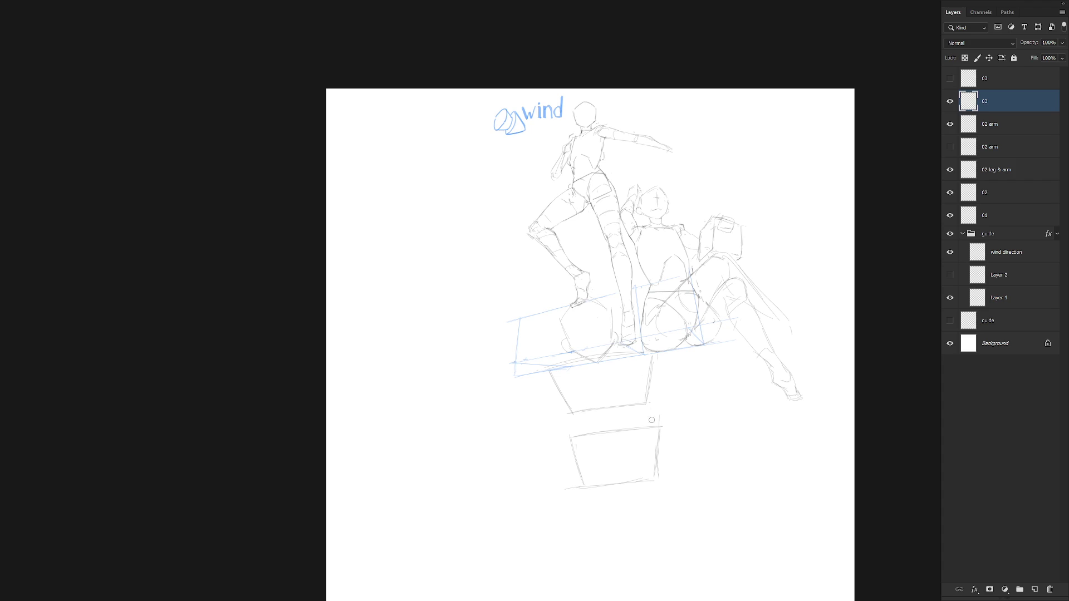
Draw the lower box's left and right edges and a long right side along both boxes
{"action": "left_click_drag", "start_coordinate": [579, 457], "coordinate": [584, 481]}
{"action": "left_click_drag", "start_coordinate": [661, 429], "coordinate": [650, 479]}
{"action": "left_click_drag", "start_coordinate": [572, 454], "coordinate": [578, 488]}
{"action": "left_click_drag", "start_coordinate": [664, 363], "coordinate": [641, 493]}
{"action": "left_click_drag", "start_coordinate": [576, 440], "coordinate": [603, 488]}
{"action": "left_click_drag", "start_coordinate": [664, 467], "coordinate": [632, 460]}
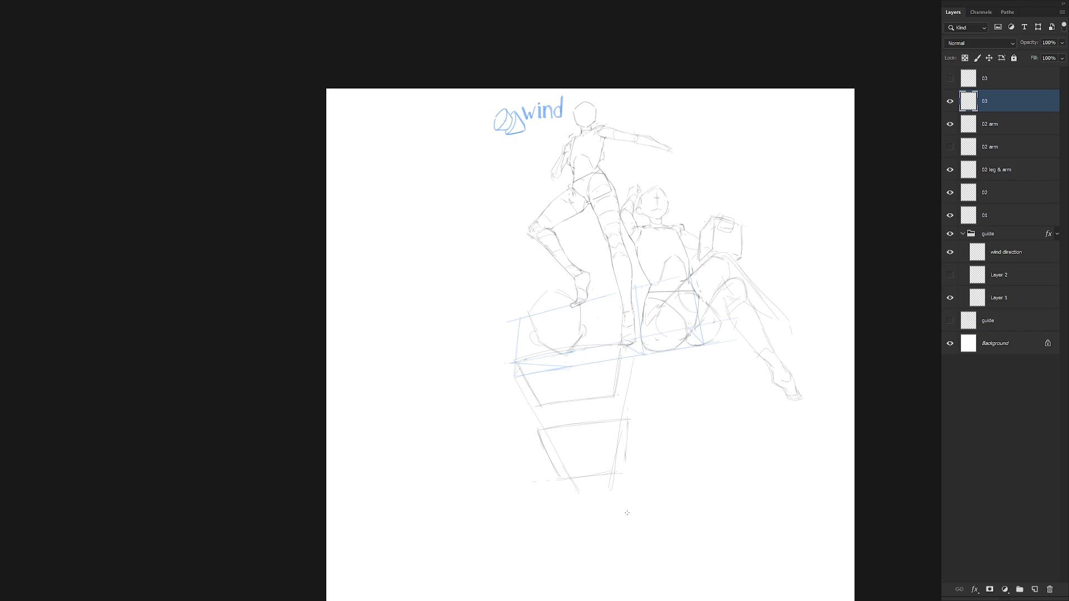
{"action": "scroll", "coordinate": [635, 480], "scroll_direction": "down", "scroll_amount": 1}
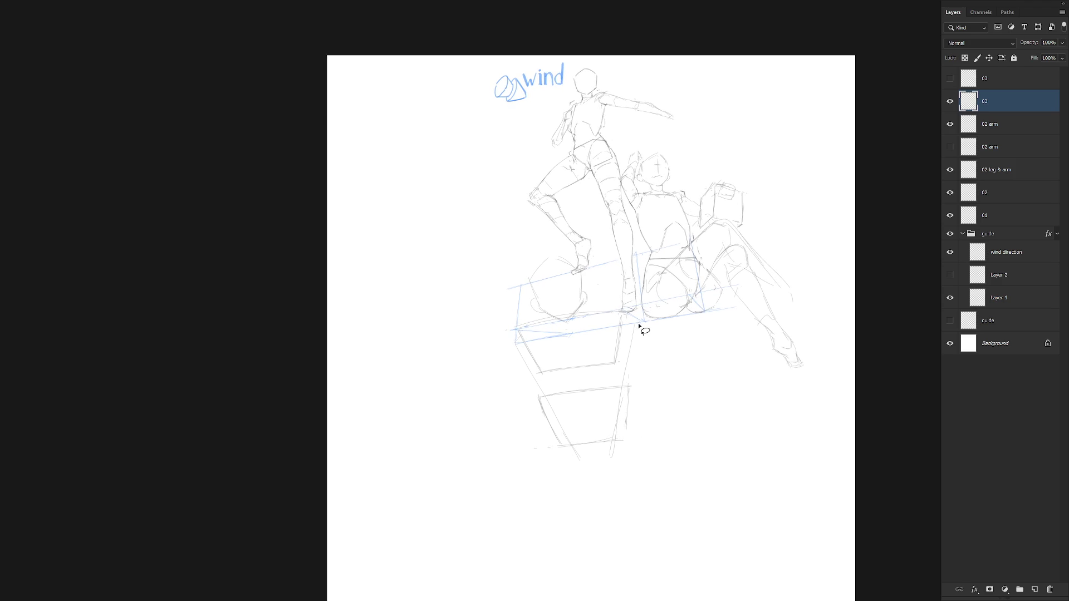
Shift part of the lower box right with a lasso selection and free transform
{"action": "mouse_move", "coordinate": [618, 465]}
{"action": "left_mouse_down"}
{"action": "mouse_move", "coordinate": [647, 375]}
{"action": "mouse_move", "coordinate": [556, 477]}
{"action": "mouse_move", "coordinate": [618, 447]}
{"action": "left_mouse_up"}
{"action": "key", "text": "ctrl+t"}
{"action": "key", "text": "Return"}
{"action": "key", "text": "ctrl+d"}
{"action": "key", "text": "ctrl+z"}
Redraw the lower box's left and right edges and add a curve beside it
{"action": "left_click_drag", "start_coordinate": [553, 404], "coordinate": [565, 445]}
{"action": "left_click_drag", "start_coordinate": [551, 399], "coordinate": [562, 443]}
{"action": "left_click_drag", "start_coordinate": [634, 424], "coordinate": [635, 389]}
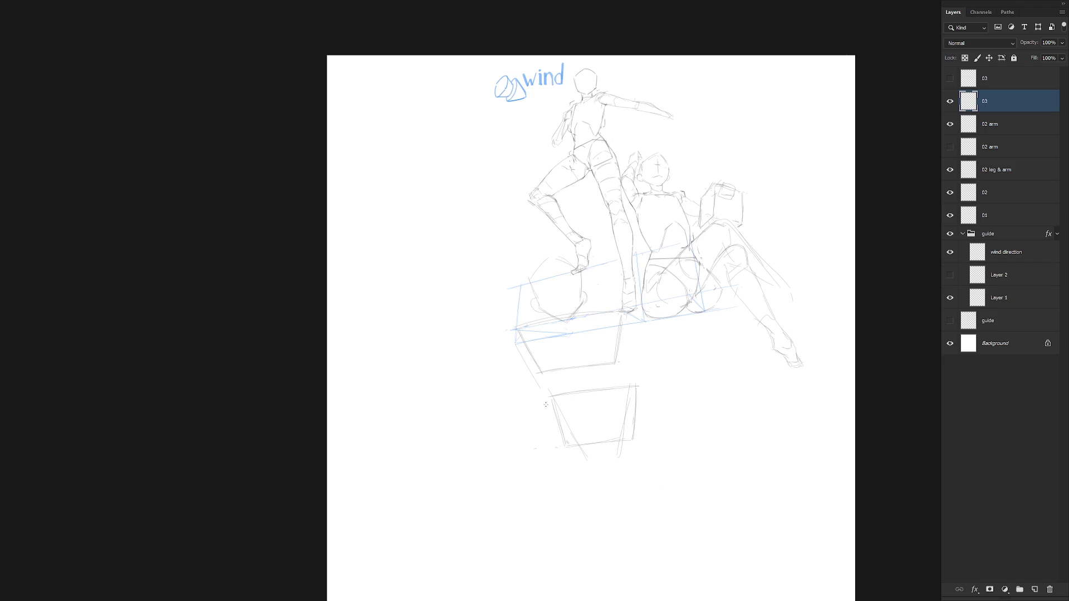
{"action": "left_click_drag", "start_coordinate": [640, 393], "coordinate": [654, 437]}
{"action": "scroll", "coordinate": [645, 462], "scroll_direction": "down", "scroll_amount": 3}
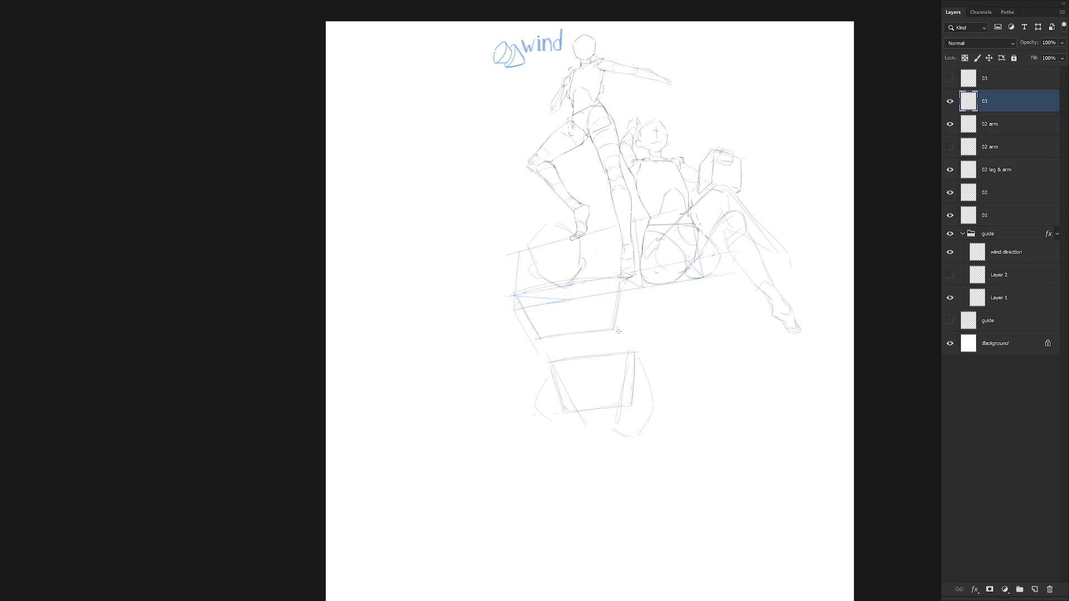
Erase part of the line below the foot and reinforce the box's edges
{"action": "mouse_move", "coordinate": [620, 273]}
{"action": "left_mouse_down"}
{"action": "mouse_move", "coordinate": [613, 320]}
{"action": "mouse_move", "coordinate": [608, 284]}
{"action": "mouse_move", "coordinate": [615, 328]}
{"action": "left_mouse_up"}
{"action": "left_click_drag", "start_coordinate": [522, 303], "coordinate": [548, 335]}
{"action": "left_click_drag", "start_coordinate": [612, 309], "coordinate": [610, 329]}
{"action": "left_click_drag", "start_coordinate": [614, 345], "coordinate": [592, 336]}
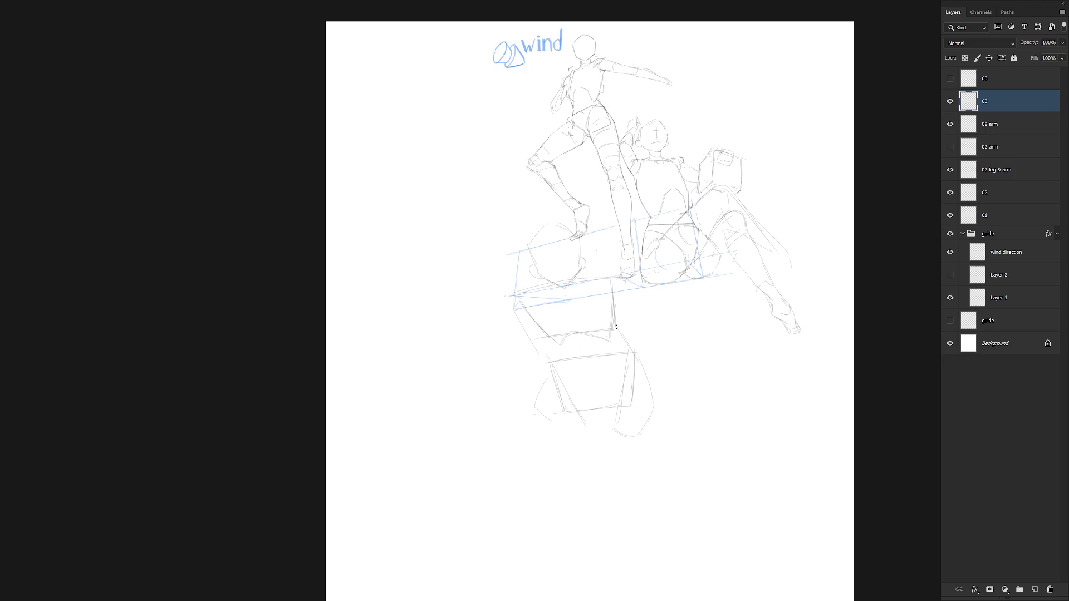
{"action": "left_click_drag", "start_coordinate": [525, 288], "coordinate": [533, 318]}
{"action": "left_click_drag", "start_coordinate": [612, 298], "coordinate": [609, 288]}
Drop a small lasso selection below the box corner and hide the blue wind guide group
{"action": "key", "text": "l"}
{"action": "left_click_drag", "start_coordinate": [625, 401], "coordinate": [634, 365]}
{"action": "left_click_drag", "start_coordinate": [622, 409], "coordinate": [623, 399]}
{"action": "left_click", "coordinate": [623, 399]}
{"action": "key", "text": "b"}
{"action": "key", "text": "l"}
{"action": "left_click", "coordinate": [949, 234]}
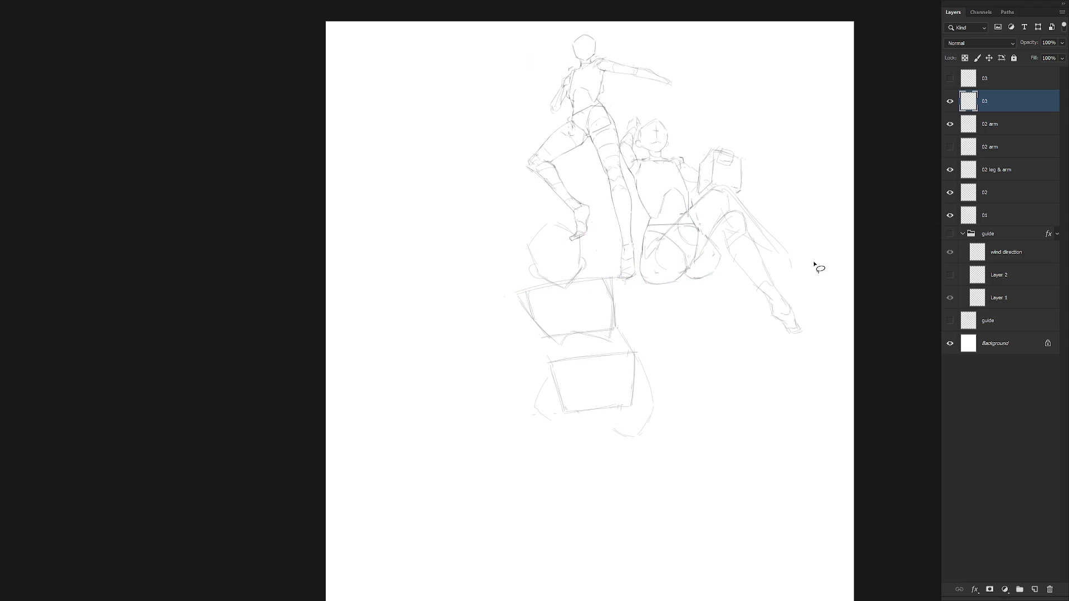
Scale the lower box sketch down slightly and move it up to the left
{"action": "key", "text": "ctrl+t"}
{"action": "left_click_drag", "start_coordinate": [657, 439], "coordinate": [623, 408]}
{"action": "key", "text": "Return"}
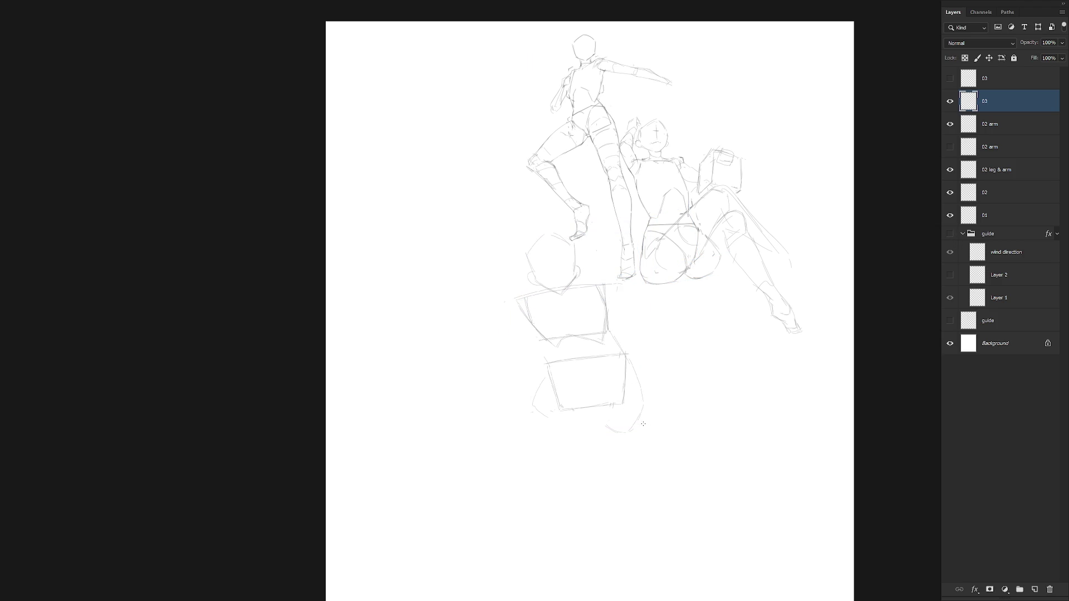
{"action": "key", "text": "v"}
{"action": "left_click_drag", "start_coordinate": [655, 416], "coordinate": [683, 416]}
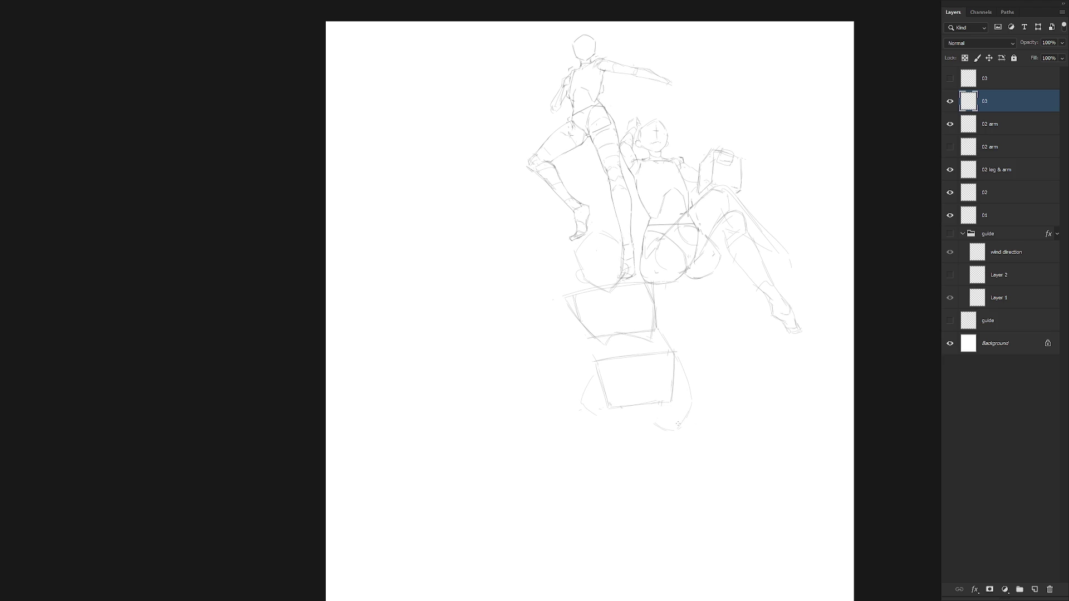
{"action": "left_click_drag", "start_coordinate": [683, 416], "coordinate": [593, 396]}
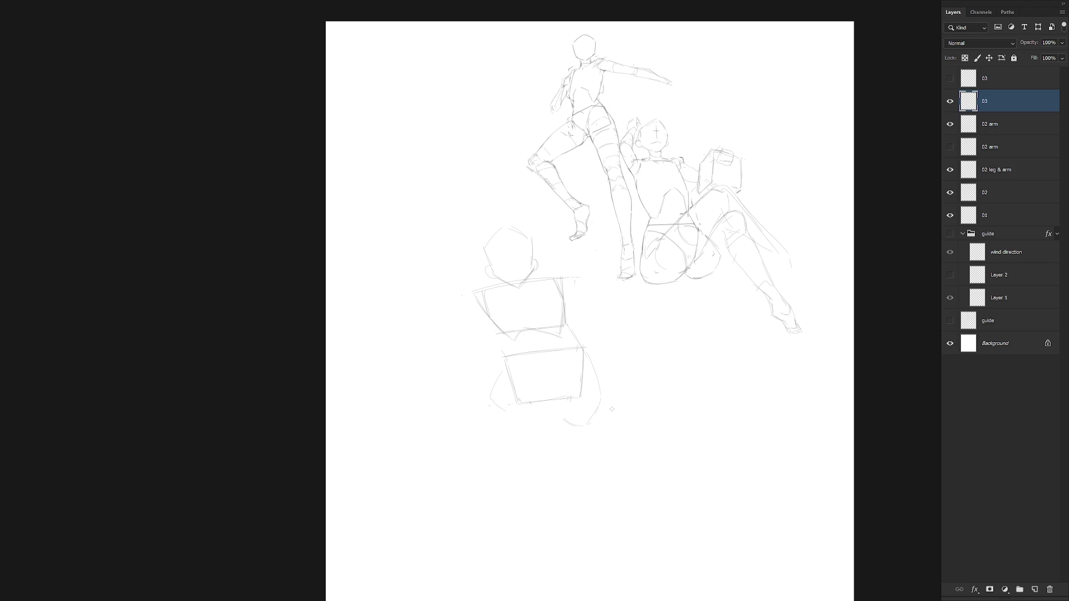
Show the wind guide group again and shrink the sketch toward the upper left
{"action": "key", "text": "ctrl+t"}
{"action": "key", "text": "Escape"}
{"action": "left_click", "coordinate": [950, 233]}
{"action": "key", "text": "ctrl+t"}
{"action": "left_click_drag", "start_coordinate": [597, 429], "coordinate": [556, 307]}
{"action": "key", "text": "Return"}
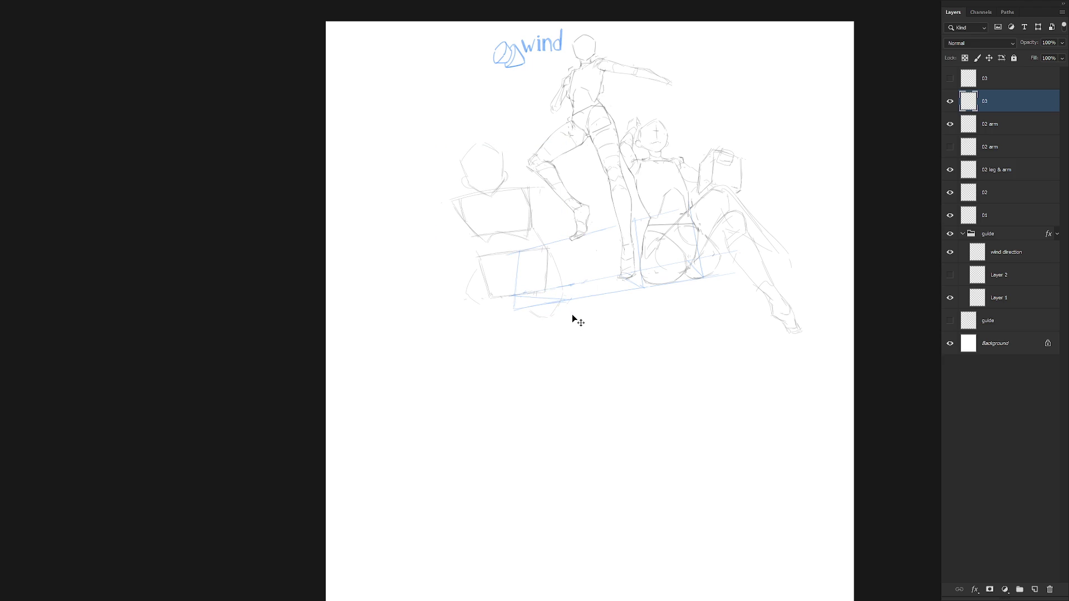
{"action": "key", "text": "ctrl+t"}
Rotate and slightly enlarge the box sketch, adjusting its width numerically
{"action": "mouse_move", "coordinate": [561, 318]}
{"action": "left_mouse_down"}
{"action": "mouse_move", "coordinate": [579, 310]}
{"action": "mouse_move", "coordinate": [559, 297]}
{"action": "left_mouse_up"}
{"action": "key", "text": "Return"}
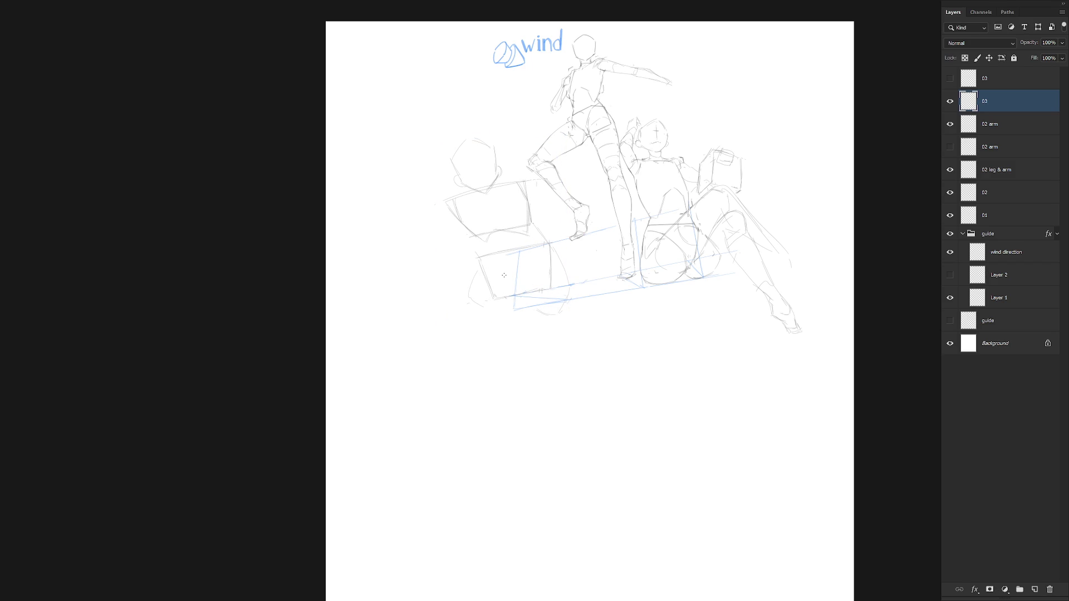
{"action": "key", "text": "ctrl+t"}
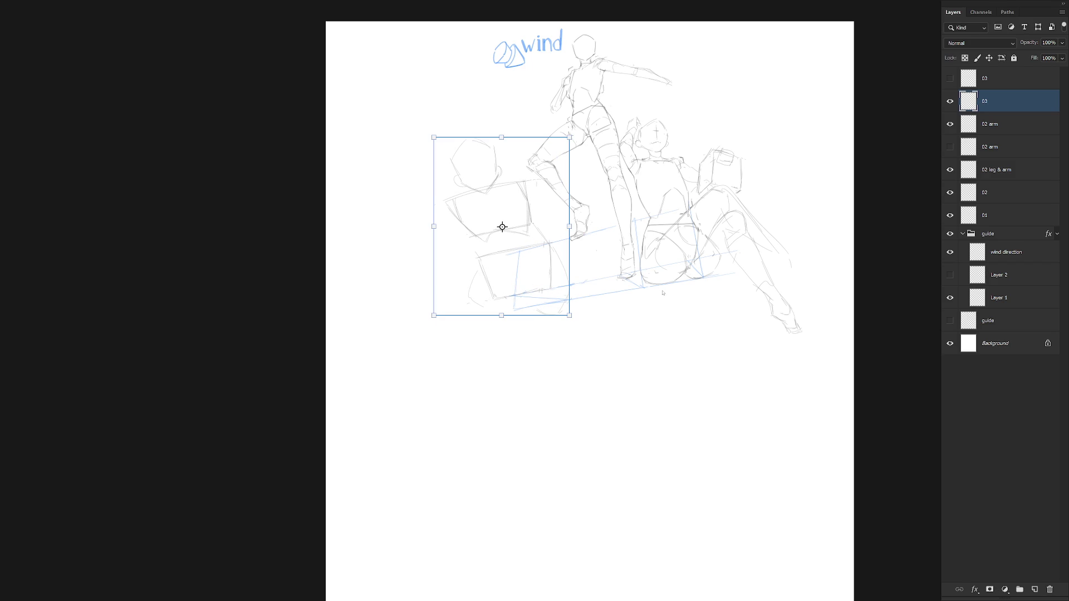
{"action": "key", "text": "Return"}
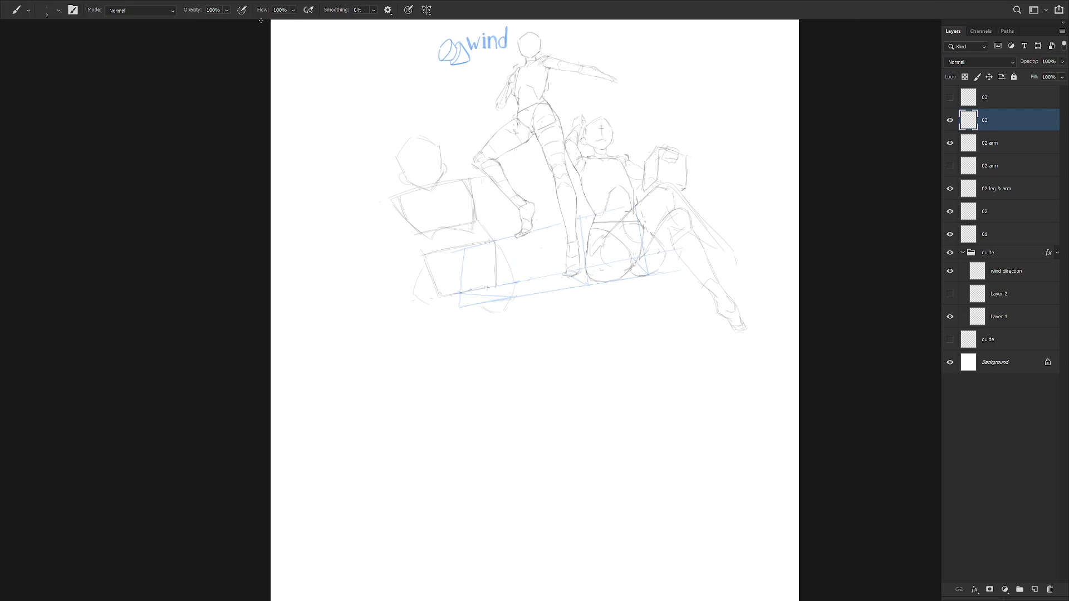
{"action": "key", "text": "ctrl+t"}
{"action": "left_click", "coordinate": [184, 9]}
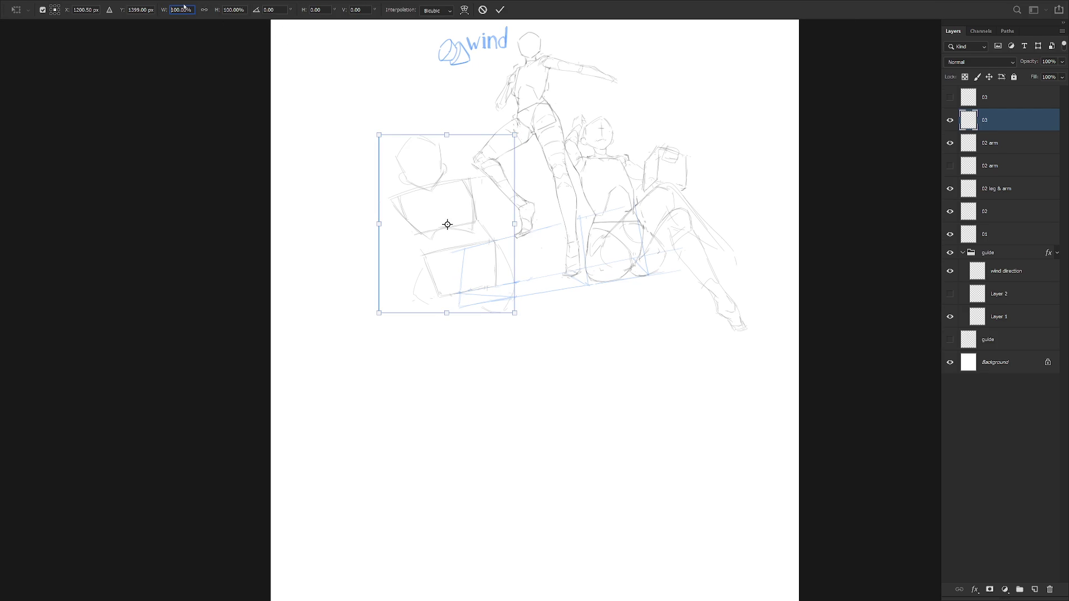
{"action": "type", "text": "-100"}
{"action": "key", "text": "Return"}
Move the box sketch down-right beneath the figures and add a short stroke to the lower box
{"action": "key", "text": "v"}
{"action": "mouse_move", "coordinate": [467, 293]}
{"action": "left_mouse_down"}
{"action": "mouse_move", "coordinate": [527, 367]}
{"action": "mouse_move", "coordinate": [629, 379]}
{"action": "mouse_move", "coordinate": [584, 382]}
{"action": "mouse_move", "coordinate": [620, 410]}
{"action": "mouse_move", "coordinate": [644, 409]}
{"action": "mouse_move", "coordinate": [510, 374]}
{"action": "mouse_move", "coordinate": [546, 382]}
{"action": "left_mouse_up"}
{"action": "key", "text": "b"}
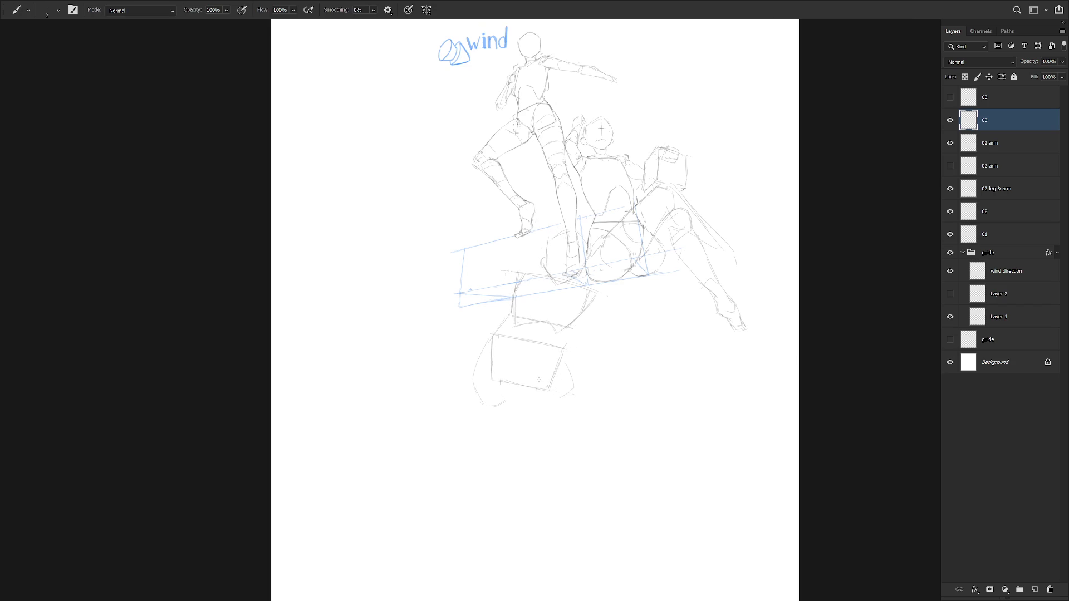
{"action": "left_click_drag", "start_coordinate": [559, 408], "coordinate": [565, 403]}
Lighten stray marks above the boxes and hide the wind guide and standing figure layers
{"action": "key", "text": "e"}
{"action": "left_click_drag", "start_coordinate": [548, 269], "coordinate": [554, 281]}
{"action": "key", "text": "b"}
{"action": "left_click", "coordinate": [950, 252]}
{"action": "left_click", "coordinate": [949, 234]}
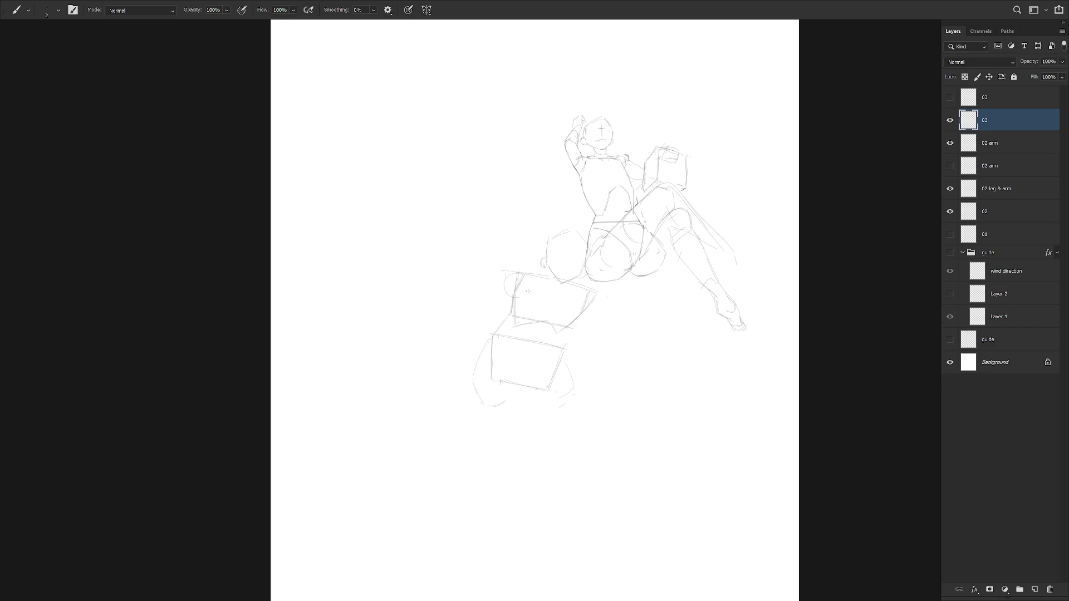
Try a small head circle and a vertical line, then add strokes at the lower box's bottom
{"action": "mouse_move", "coordinate": [512, 278]}
{"action": "left_mouse_down"}
{"action": "mouse_move", "coordinate": [527, 277]}
{"action": "mouse_move", "coordinate": [517, 404]}
{"action": "mouse_move", "coordinate": [530, 411]}
{"action": "mouse_move", "coordinate": [521, 414]}
{"action": "left_mouse_up"}
{"action": "key", "text": "ctrl+z"}
{"action": "key", "text": "ctrl+z"}
{"action": "left_click_drag", "start_coordinate": [533, 340], "coordinate": [532, 417]}
{"action": "key", "text": "ctrl+z"}
{"action": "key", "text": "ctrl+z"}
{"action": "mouse_move", "coordinate": [532, 406]}
{"action": "left_mouse_down"}
{"action": "mouse_move", "coordinate": [541, 415]}
{"action": "mouse_move", "coordinate": [580, 363]}
{"action": "mouse_move", "coordinate": [543, 341]}
{"action": "mouse_move", "coordinate": [529, 341]}
{"action": "mouse_move", "coordinate": [552, 412]}
{"action": "left_mouse_up"}
Nudge the lower sketch down slightly using a lasso selection and free transform
{"action": "key", "text": "l"}
{"action": "key", "text": "shift"}
{"action": "mouse_move", "coordinate": [527, 338]}
{"action": "left_mouse_down"}
{"action": "mouse_move", "coordinate": [529, 390]}
{"action": "mouse_move", "coordinate": [469, 410]}
{"action": "mouse_move", "coordinate": [493, 334]}
{"action": "mouse_move", "coordinate": [526, 338]}
{"action": "left_mouse_up"}
{"action": "key", "text": "ctrl+t"}
{"action": "left_click_drag", "start_coordinate": [551, 399], "coordinate": [551, 408]}
{"action": "key", "text": "Return"}
{"action": "key", "text": "ctrl+d"}
Add fresh strokes near the lower box's corner and along its right edge
{"action": "key", "text": "b"}
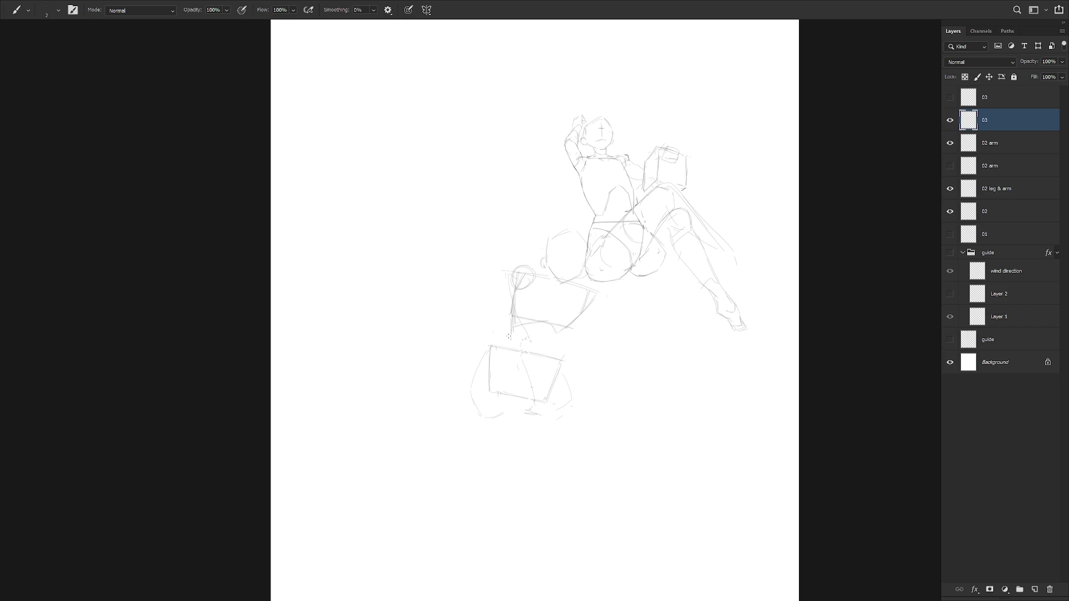
{"action": "left_click_drag", "start_coordinate": [493, 348], "coordinate": [513, 331]}
{"action": "left_click_drag", "start_coordinate": [591, 295], "coordinate": [584, 327]}
{"action": "left_click_drag", "start_coordinate": [570, 359], "coordinate": [562, 383]}
Erase the small head circle above the boxes
{"action": "key", "text": "e"}
{"action": "mouse_move", "coordinate": [529, 268]}
{"action": "left_mouse_down"}
{"action": "mouse_move", "coordinate": [529, 281]}
{"action": "mouse_move", "coordinate": [521, 271]}
{"action": "mouse_move", "coordinate": [511, 279]}
{"action": "left_mouse_up"}
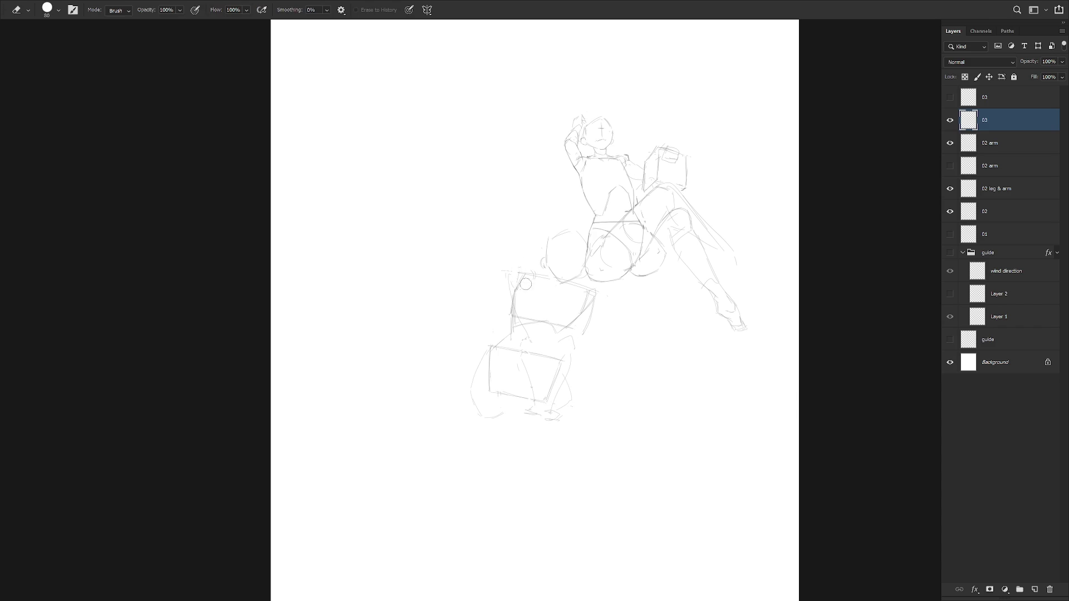
{"action": "key", "text": "b"}
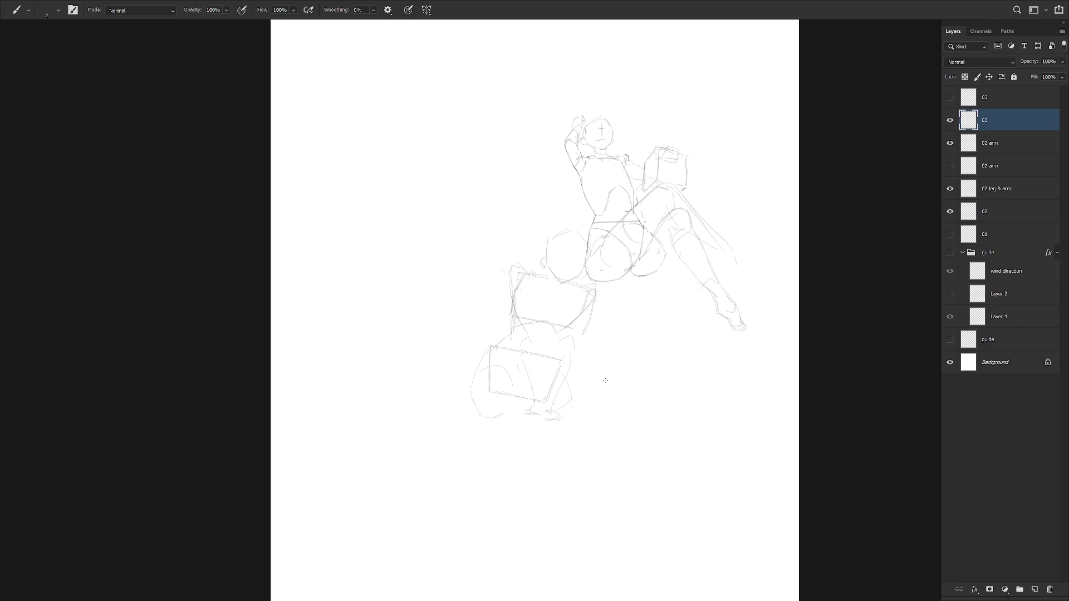
Redraw the lower box's left edge and add an inner diagonal stroke and a small mark
{"action": "mouse_move", "coordinate": [484, 349]}
{"action": "left_mouse_down"}
{"action": "mouse_move", "coordinate": [469, 381]}
{"action": "mouse_move", "coordinate": [516, 402]}
{"action": "mouse_move", "coordinate": [507, 414]}
{"action": "left_mouse_up"}
{"action": "left_click_drag", "start_coordinate": [527, 399], "coordinate": [539, 383]}
{"action": "key", "text": "ctrl+z"}
{"action": "left_click_drag", "start_coordinate": [515, 305], "coordinate": [507, 299]}
Make and discard a few small freehand selections around the lower box sketch
{"action": "key", "text": "l"}
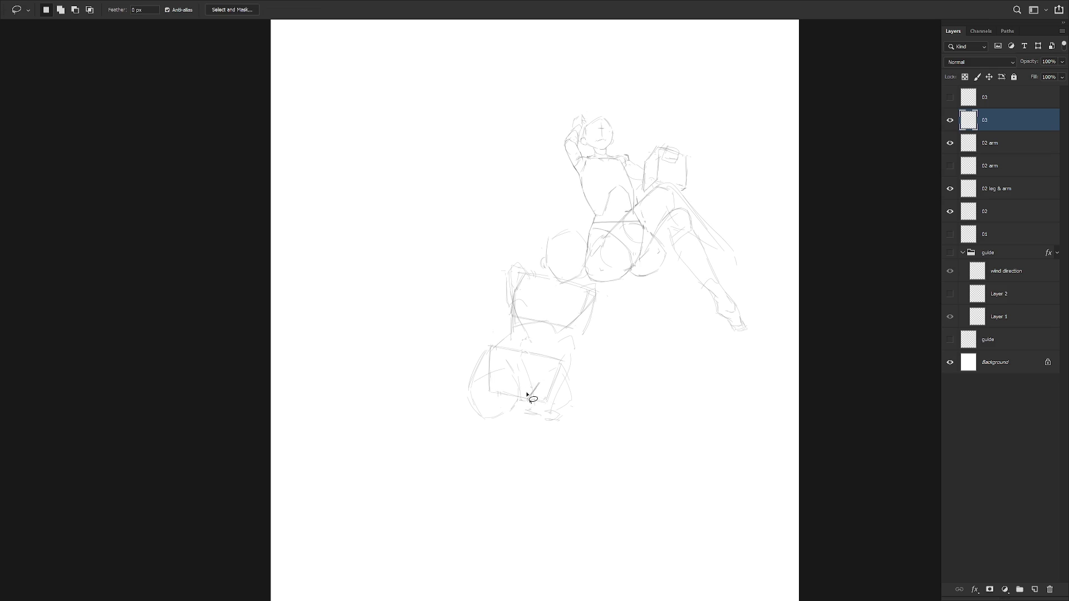
{"action": "left_click_drag", "start_coordinate": [539, 410], "coordinate": [534, 402]}
{"action": "left_click", "coordinate": [540, 400]}
{"action": "left_click_drag", "start_coordinate": [526, 327], "coordinate": [538, 337]}
{"action": "key", "text": "e"}
{"action": "key", "text": "b"}
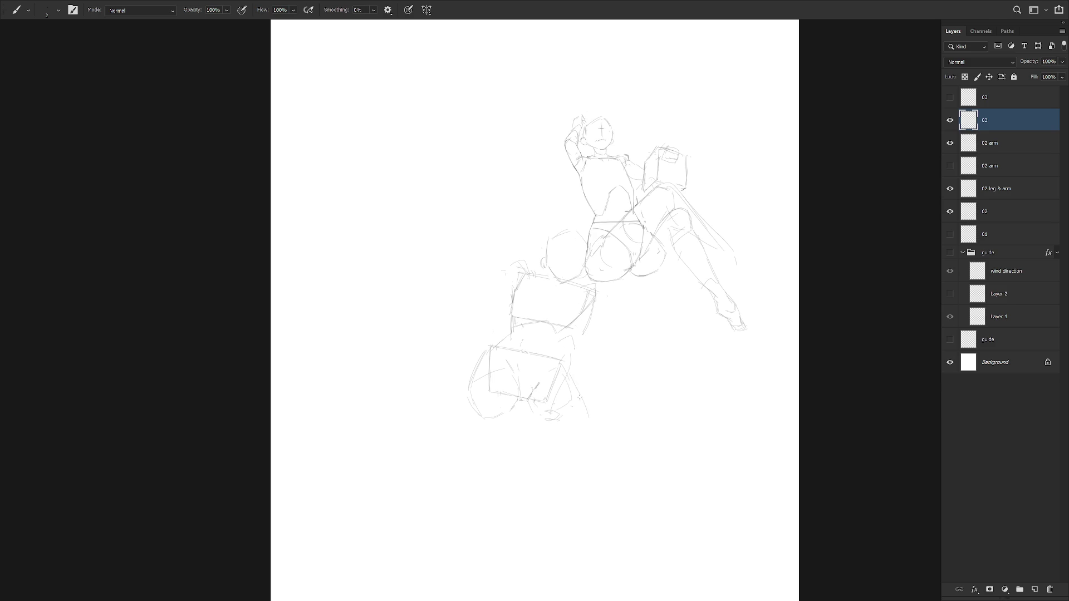
Sketch the lower figure's legs with a V-shaped stroke, a vertical leg line and a left curve
{"action": "mouse_move", "coordinate": [537, 418]}
{"action": "left_mouse_down"}
{"action": "mouse_move", "coordinate": [592, 455]}
{"action": "mouse_move", "coordinate": [612, 448]}
{"action": "mouse_move", "coordinate": [602, 456]}
{"action": "left_mouse_up"}
{"action": "key", "text": "ctrl+z"}
{"action": "key", "text": "l"}
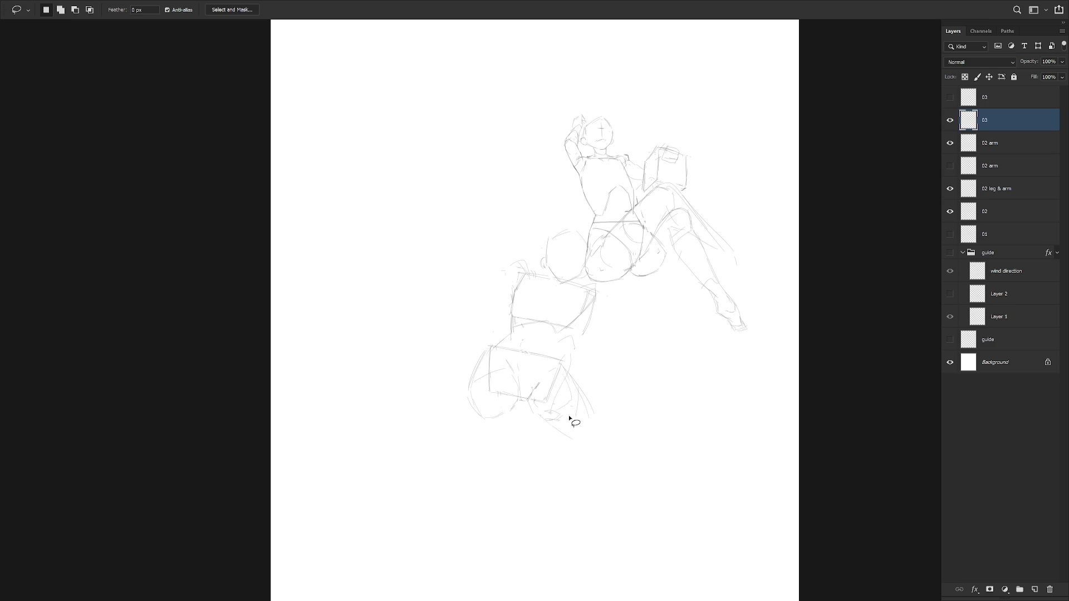
{"action": "mouse_move", "coordinate": [578, 355]}
{"action": "left_mouse_down"}
{"action": "mouse_move", "coordinate": [563, 362]}
{"action": "mouse_move", "coordinate": [584, 348]}
{"action": "mouse_move", "coordinate": [591, 299]}
{"action": "mouse_move", "coordinate": [553, 365]}
{"action": "left_mouse_up"}
{"action": "key", "text": "b"}
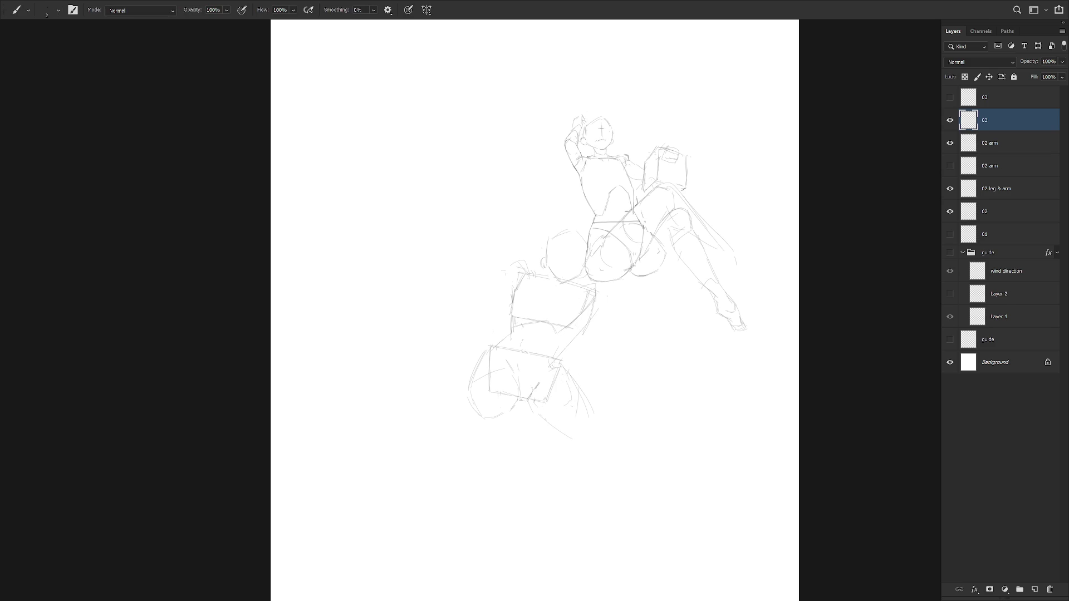
{"action": "scroll", "coordinate": [591, 373], "scroll_direction": "down", "scroll_amount": 3}
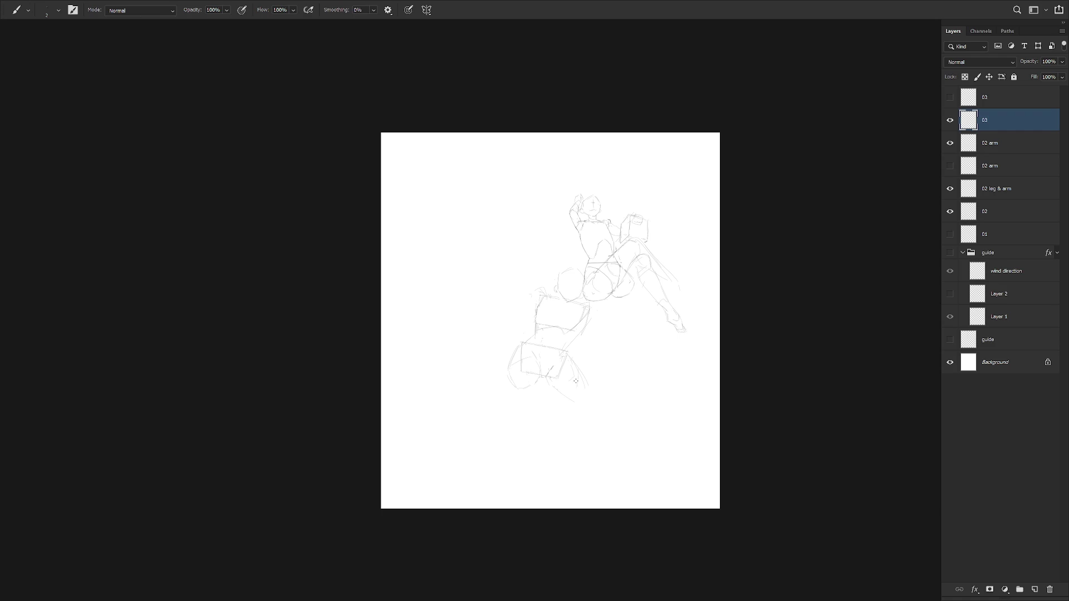
{"action": "scroll", "coordinate": [537, 375], "scroll_direction": "up", "scroll_amount": 4}
{"action": "mouse_move", "coordinate": [500, 431]}
{"action": "left_mouse_down"}
{"action": "mouse_move", "coordinate": [512, 453]}
{"action": "mouse_move", "coordinate": [543, 445]}
{"action": "left_mouse_up"}
{"action": "left_click_drag", "start_coordinate": [543, 377], "coordinate": [541, 446]}
{"action": "left_click_drag", "start_coordinate": [488, 370], "coordinate": [507, 442]}
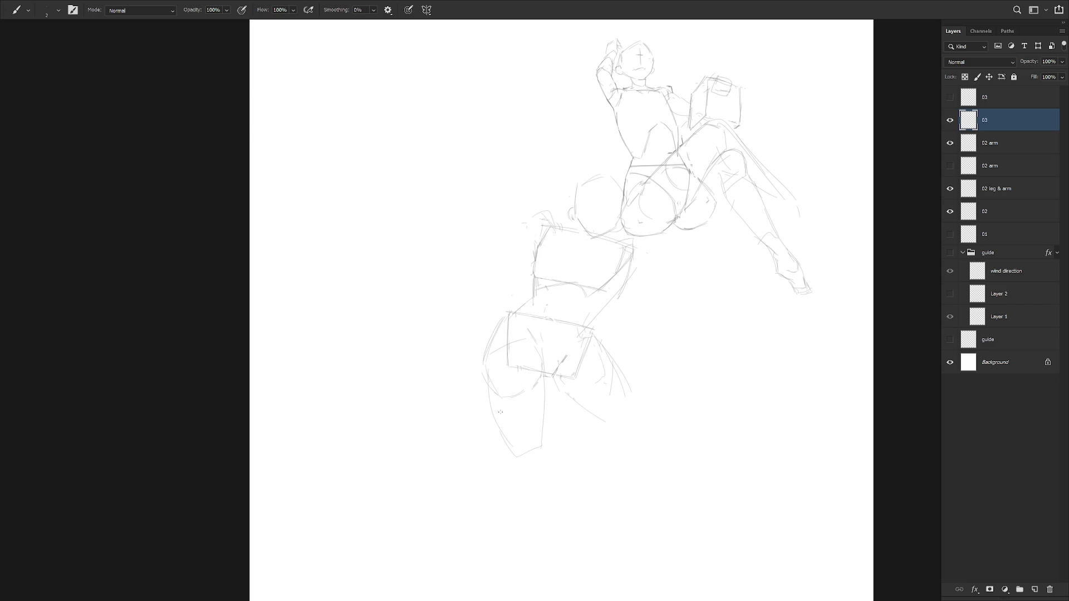
Add a short stroke to the lower figure's hips, then toggle layer 01 to compare
{"action": "key", "text": "l"}
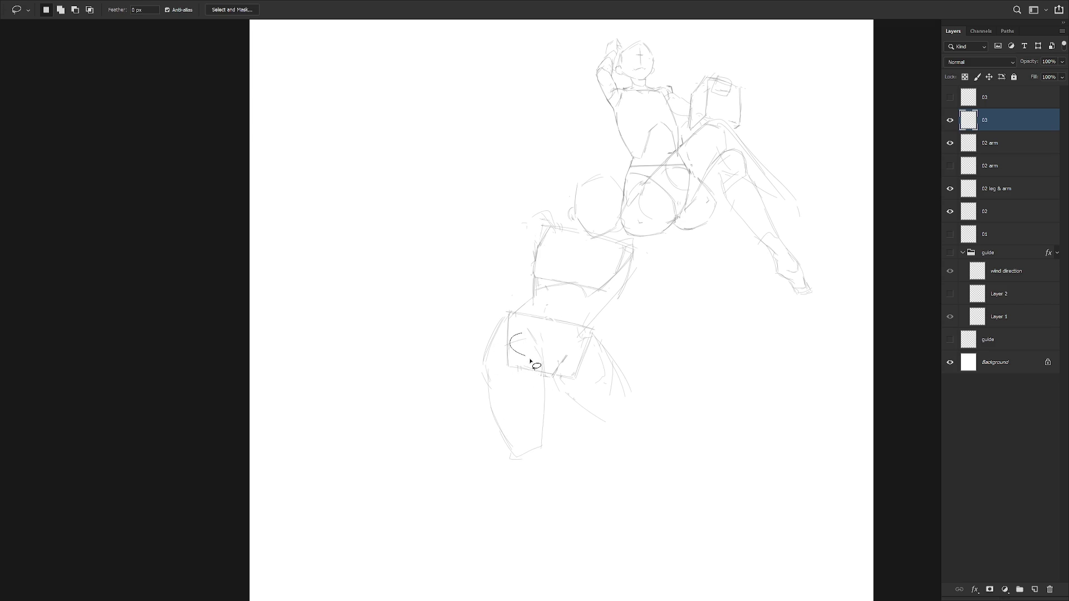
{"action": "key", "text": "b"}
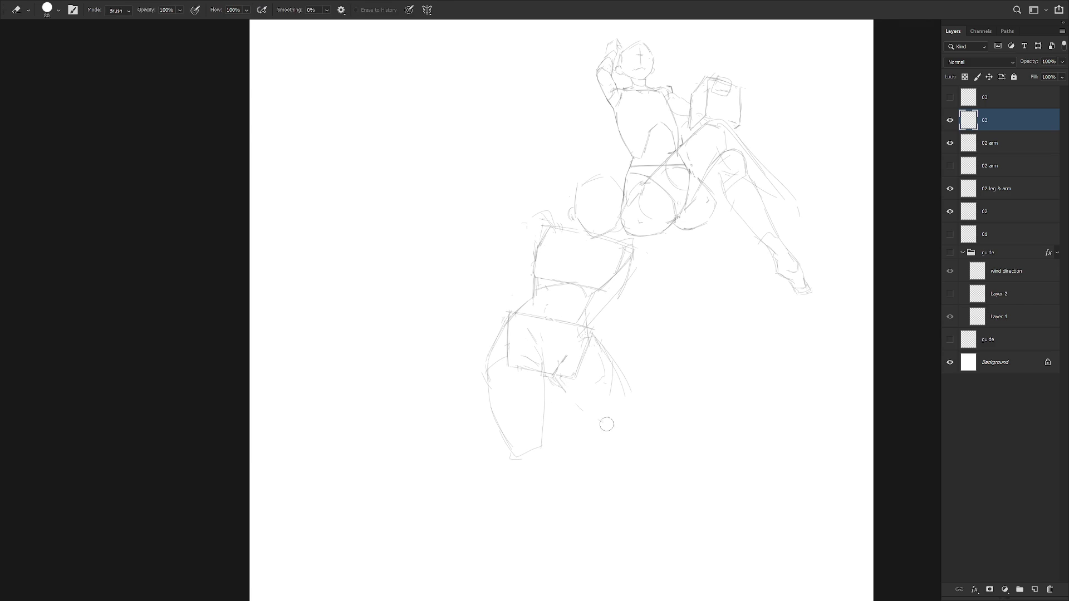
{"action": "left_click_drag", "start_coordinate": [568, 392], "coordinate": [617, 433]}
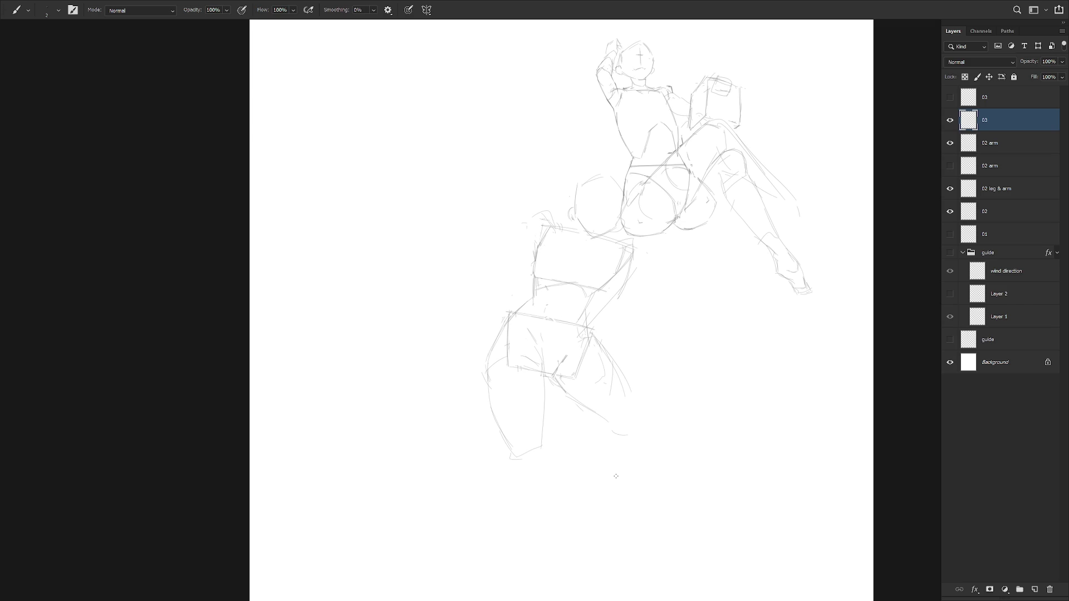
{"action": "left_click", "coordinate": [953, 235]}
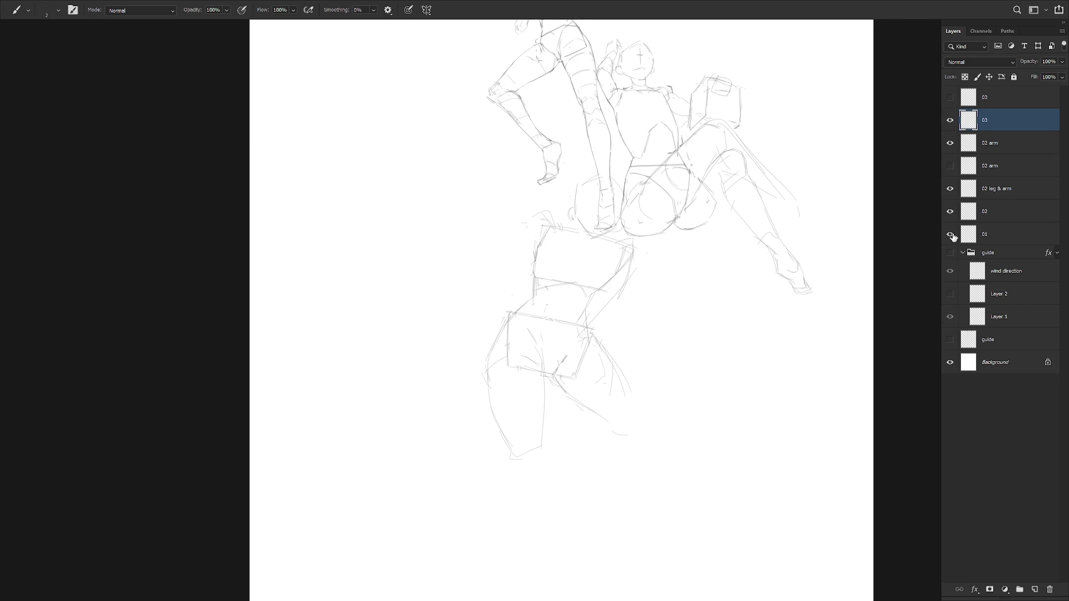
{"action": "left_click", "coordinate": [953, 236]}
{"action": "left_click", "coordinate": [953, 236]}
{"action": "left_click", "coordinate": [953, 236]}
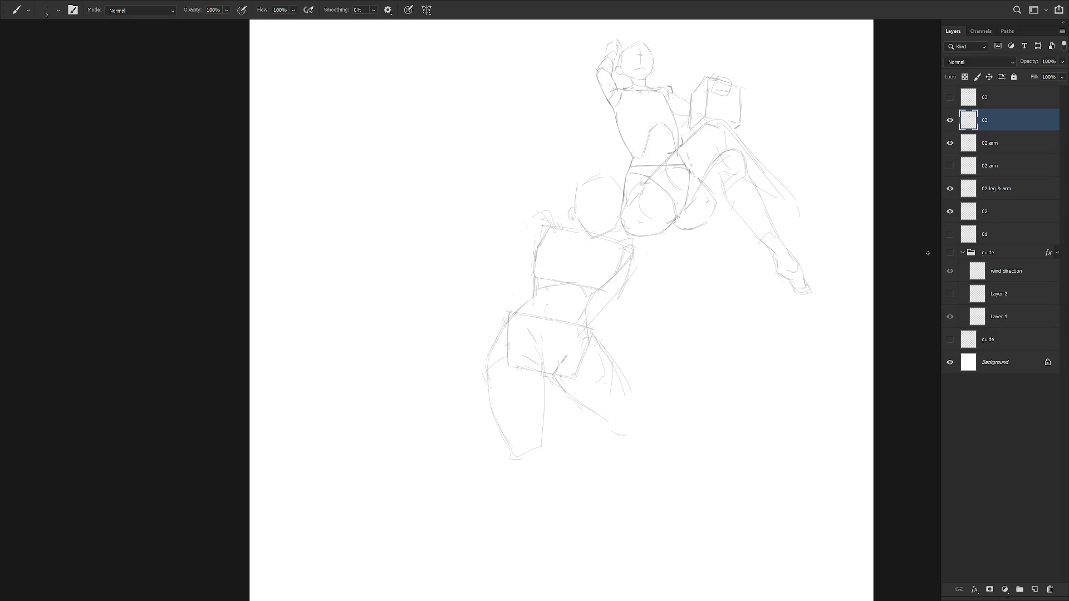
Move the lower crouching figure right and down, and reveal the top layer's box sketch
{"action": "key", "text": "v"}
{"action": "mouse_move", "coordinate": [627, 440]}
{"action": "left_mouse_down"}
{"action": "mouse_move", "coordinate": [740, 477]}
{"action": "mouse_move", "coordinate": [733, 492]}
{"action": "left_mouse_up"}
{"action": "left_click", "coordinate": [950, 98]}
{"action": "mouse_move", "coordinate": [711, 442]}
{"action": "left_mouse_down"}
{"action": "mouse_move", "coordinate": [676, 448]}
{"action": "mouse_move", "coordinate": [696, 450]}
{"action": "left_mouse_up"}
{"action": "mouse_move", "coordinate": [710, 458]}
{"action": "left_mouse_down"}
{"action": "mouse_move", "coordinate": [697, 435]}
{"action": "mouse_move", "coordinate": [717, 462]}
{"action": "left_mouse_up"}
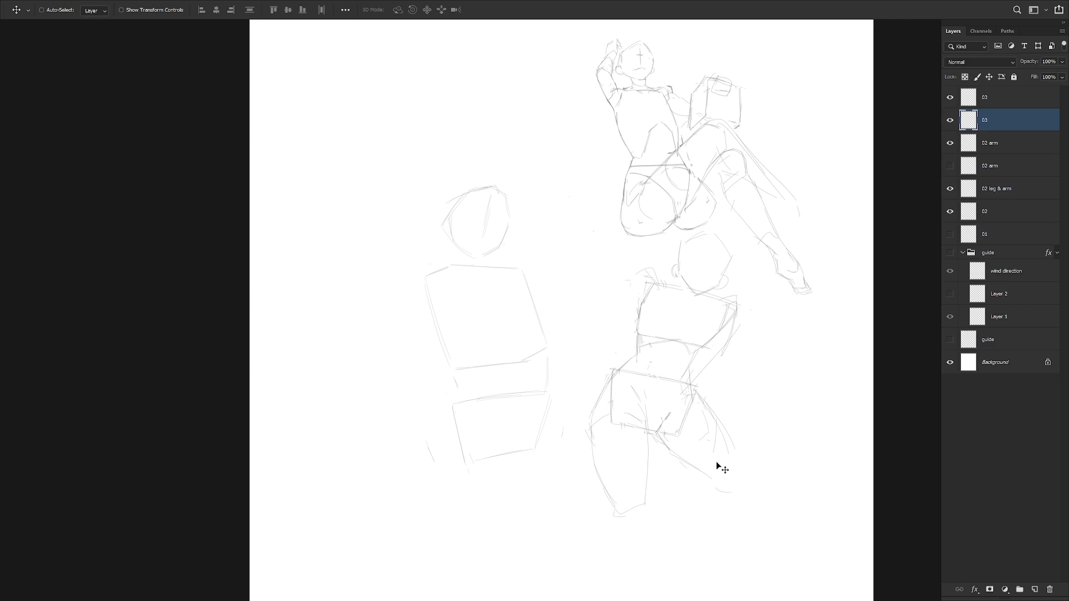
Rotate the lower figure about 11° clockwise and nudge it up and left
{"action": "key", "text": "ctrl+t"}
{"action": "left_click_drag", "start_coordinate": [785, 239], "coordinate": [809, 264]}
{"action": "mouse_move", "coordinate": [696, 427]}
{"action": "left_mouse_down"}
{"action": "mouse_move", "coordinate": [684, 431]}
{"action": "mouse_move", "coordinate": [697, 423]}
{"action": "left_mouse_up"}
{"action": "key", "text": "Return"}
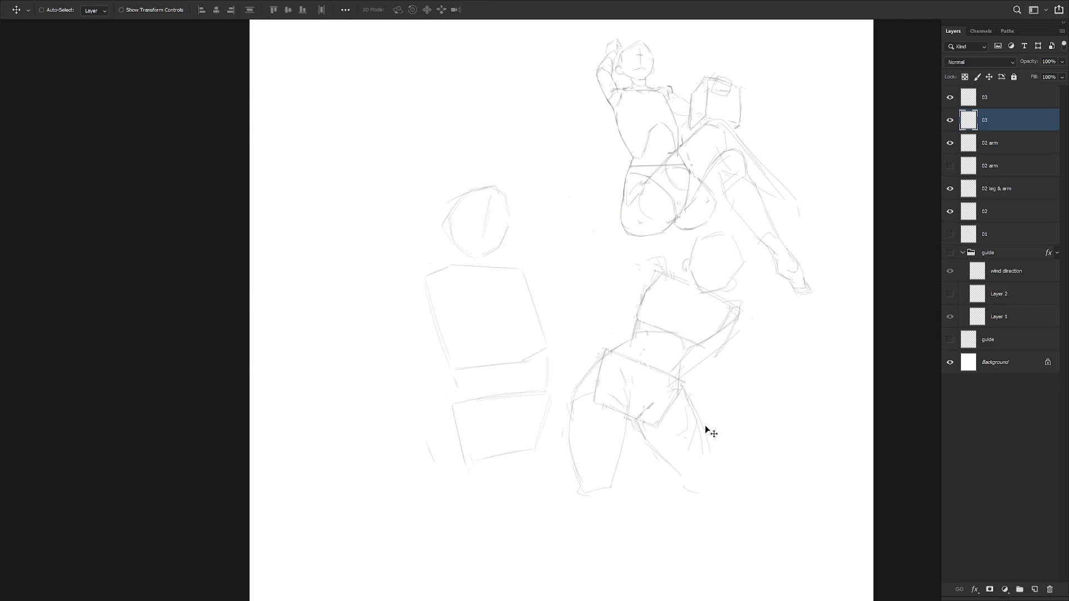
{"action": "scroll", "coordinate": [716, 417], "scroll_direction": "down", "scroll_amount": 3}
{"action": "key", "text": "b"}
{"action": "scroll", "coordinate": [712, 415], "scroll_direction": "up", "scroll_amount": 1}
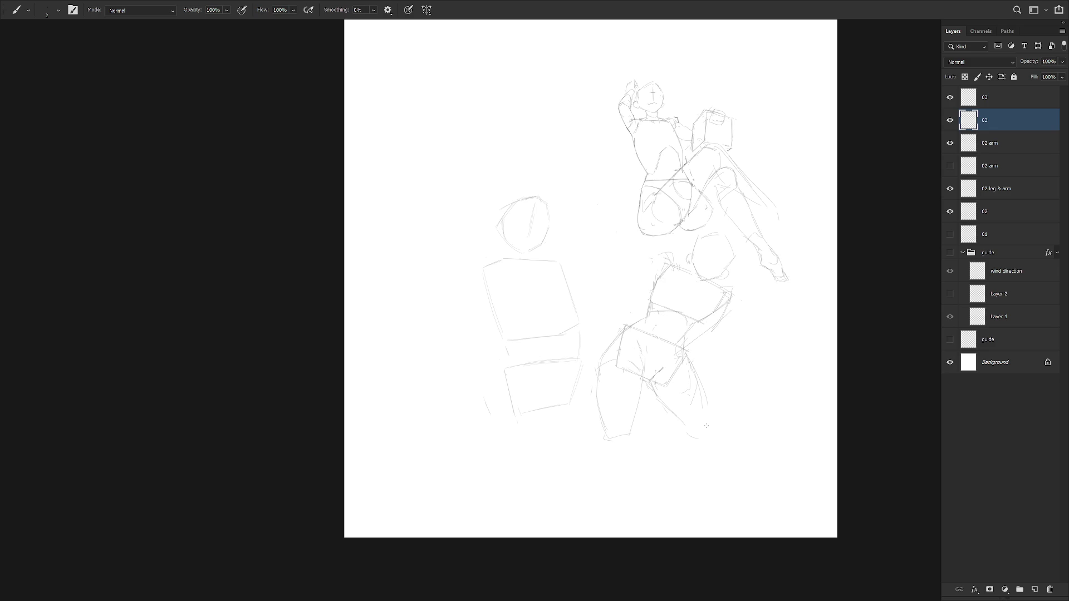
Scale the lower figure down to about 91% and add a curved stroke to its leg
{"action": "key", "text": "ctrl+t"}
{"action": "left_click_drag", "start_coordinate": [740, 441], "coordinate": [689, 389]}
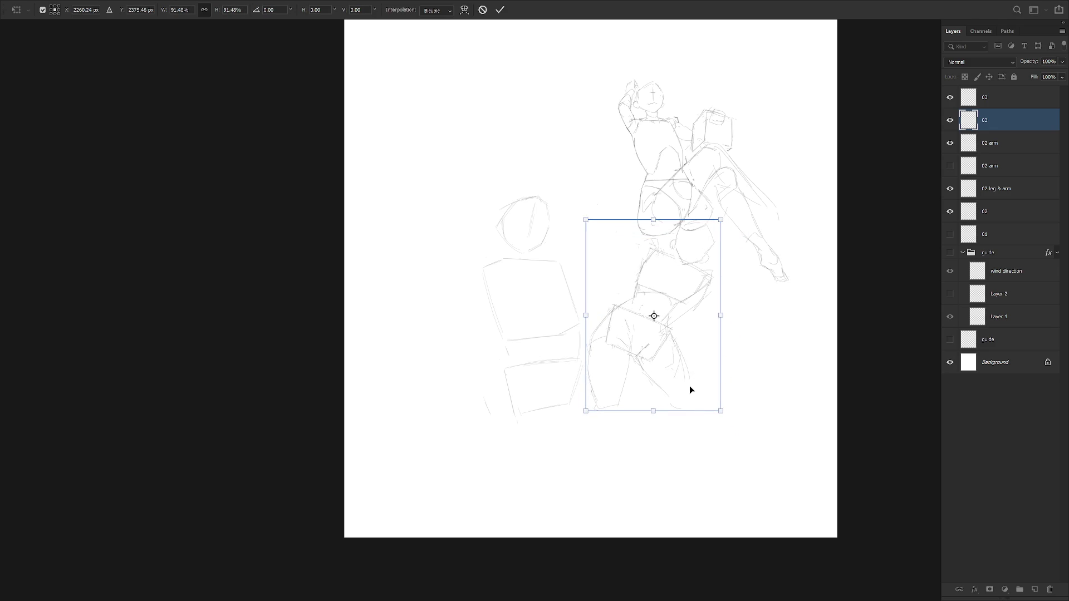
{"action": "key", "text": "Return"}
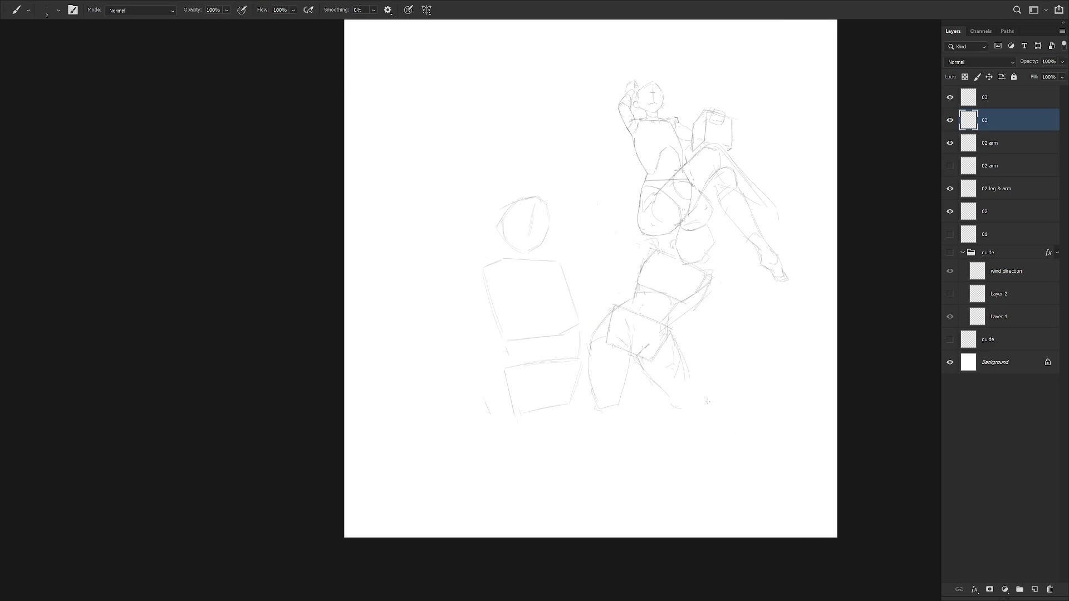
{"action": "mouse_move", "coordinate": [695, 398]}
{"action": "left_mouse_down"}
{"action": "mouse_move", "coordinate": [679, 373]}
{"action": "mouse_move", "coordinate": [668, 386]}
{"action": "mouse_move", "coordinate": [647, 377]}
{"action": "mouse_move", "coordinate": [698, 375]}
{"action": "left_mouse_up"}
{"action": "key", "text": "v"}
{"action": "key", "text": "ctrl+t"}
{"action": "key", "text": "Return"}
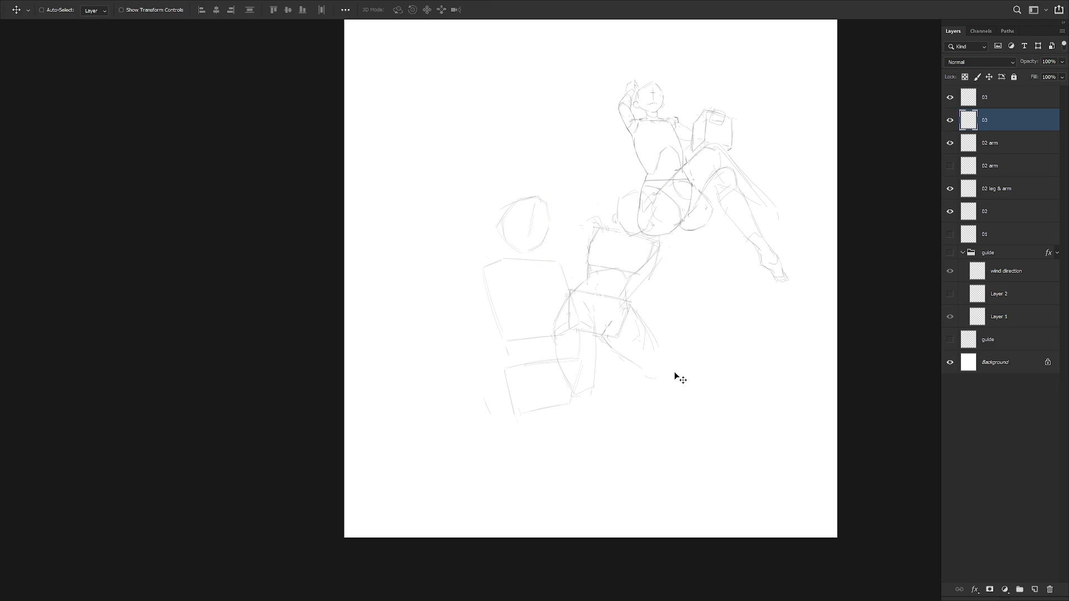
Move the top layer's box sketch left and down
{"action": "key", "text": "alt+bracketright"}
{"action": "left_click_drag", "start_coordinate": [636, 414], "coordinate": [611, 426]}
{"action": "double_click", "coordinate": [986, 98]}
Rename the top layer to 04 and show the standing figure on layer 01
{"action": "type", "text": "04"}
{"action": "key", "text": "Return"}
{"action": "key", "text": "b"}
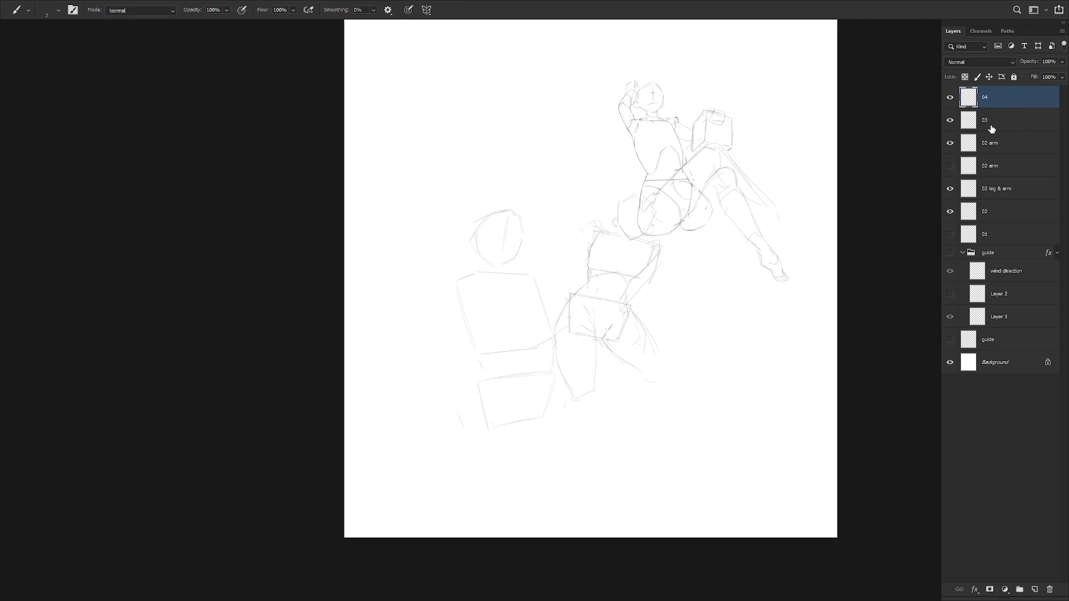
{"action": "left_click", "coordinate": [951, 234]}
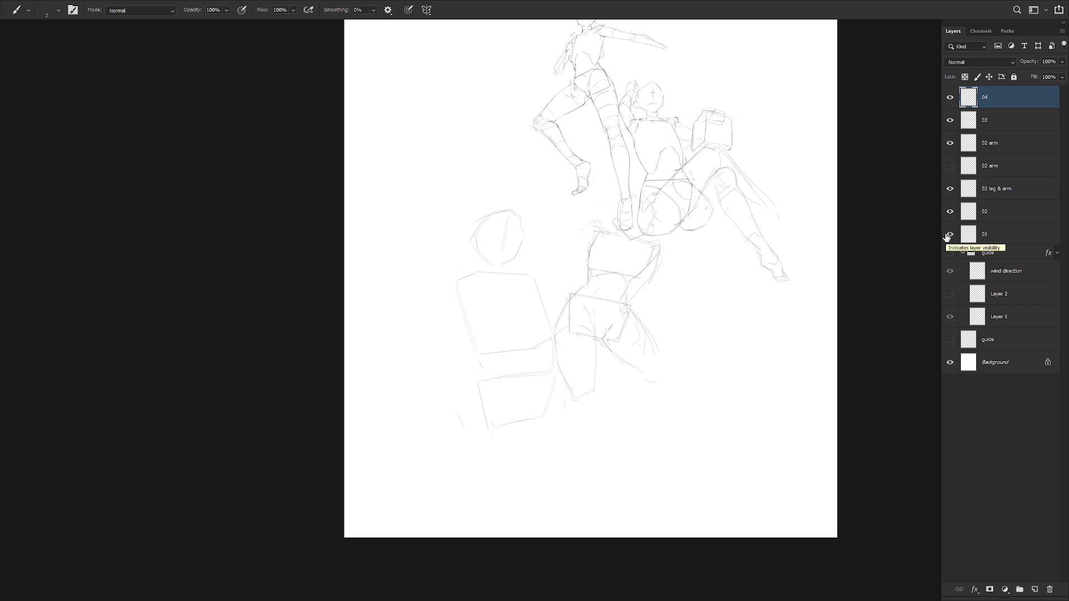
Move the crouching figure up-left, rotate it about 14° counterclockwise, and hide layer 04
{"action": "key", "text": "alt+bracketleft"}
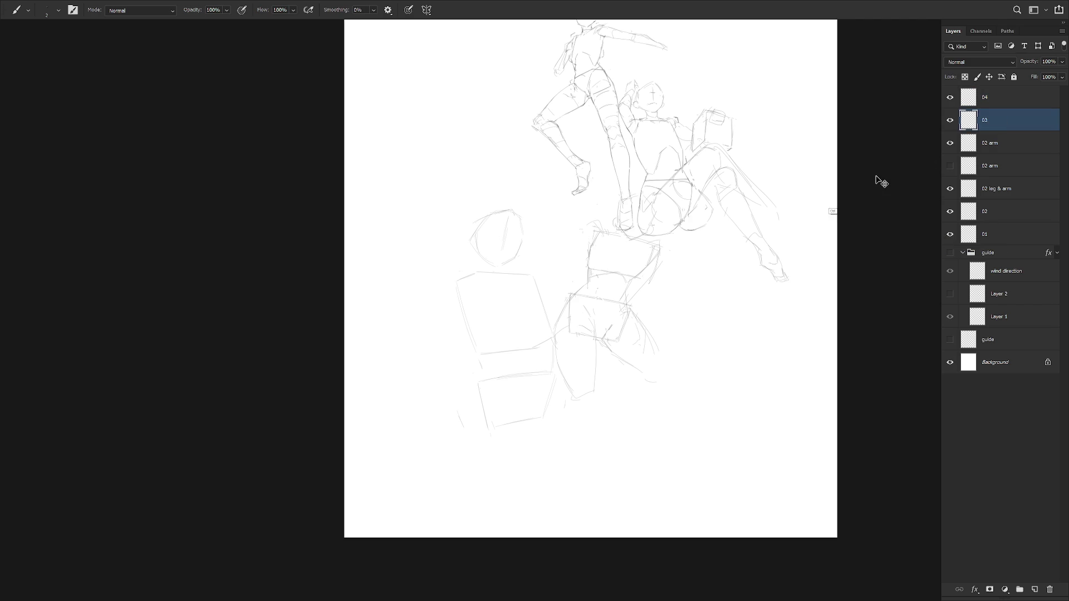
{"action": "key", "text": "ctrl+t"}
{"action": "left_click", "coordinate": [183, 10]}
{"action": "key", "text": "Return"}
{"action": "key", "text": "v"}
{"action": "left_click_drag", "start_coordinate": [656, 344], "coordinate": [557, 234]}
{"action": "key", "text": "ctrl+t"}
{"action": "mouse_move", "coordinate": [579, 269]}
{"action": "left_mouse_down"}
{"action": "mouse_move", "coordinate": [598, 249]}
{"action": "mouse_move", "coordinate": [559, 250]}
{"action": "left_mouse_up"}
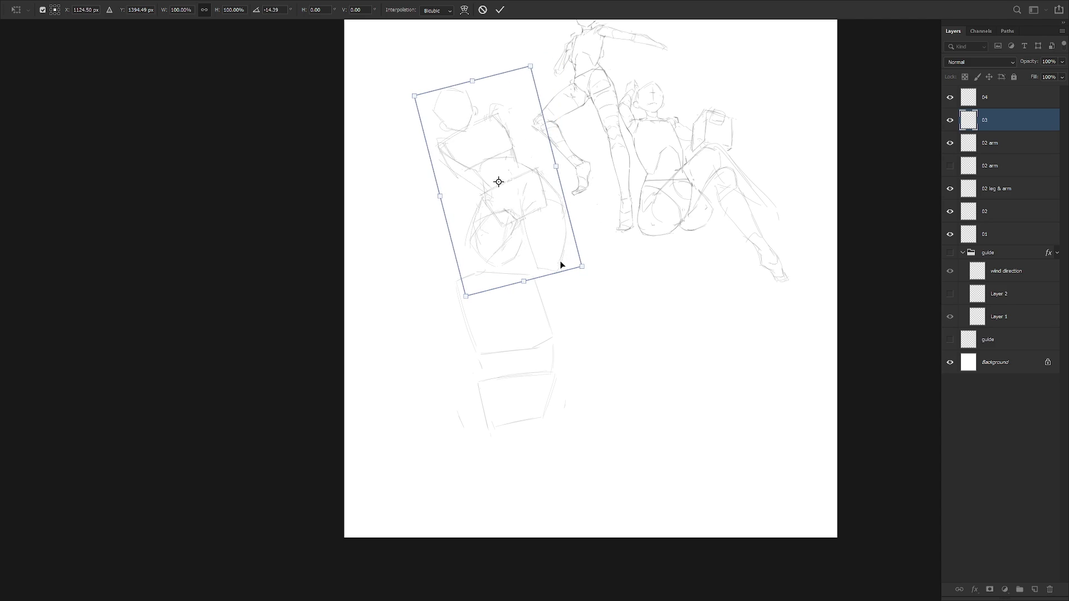
{"action": "key", "text": "Return"}
{"action": "left_click", "coordinate": [950, 97]}
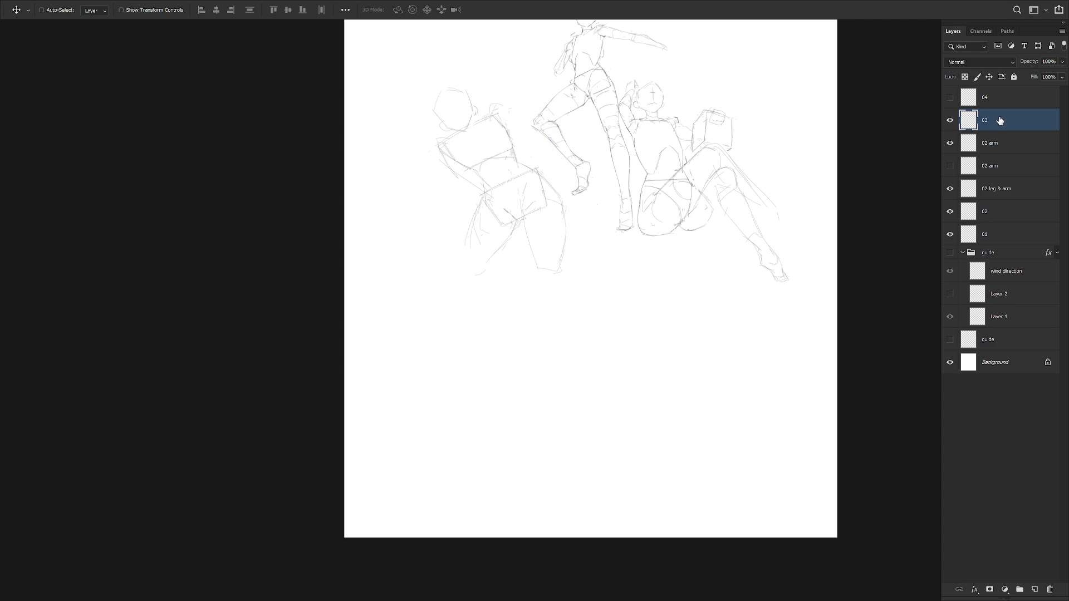
{"action": "scroll", "coordinate": [647, 329], "scroll_direction": "up", "scroll_amount": 1}
{"action": "key", "text": "b"}
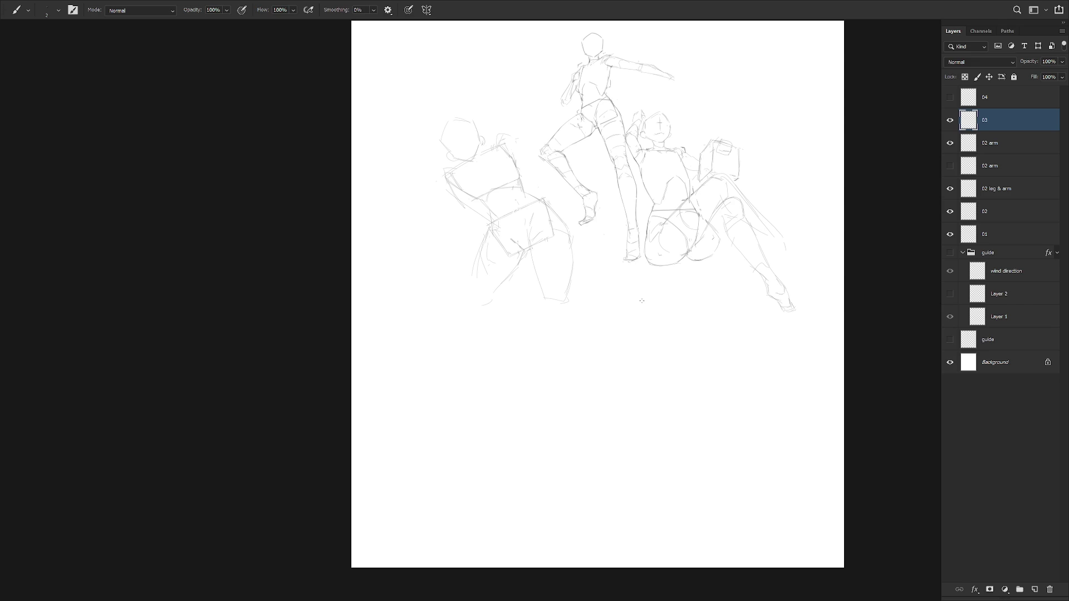
Shift layer 04's cube-and-circle sketch about 140 px to the right
{"action": "left_click", "coordinate": [949, 166]}
{"action": "left_click", "coordinate": [950, 165]}
{"action": "left_click", "coordinate": [950, 97]}
{"action": "left_click", "coordinate": [958, 102]}
{"action": "key", "text": "v"}
{"action": "left_click_drag", "start_coordinate": [549, 422], "coordinate": [628, 429]}
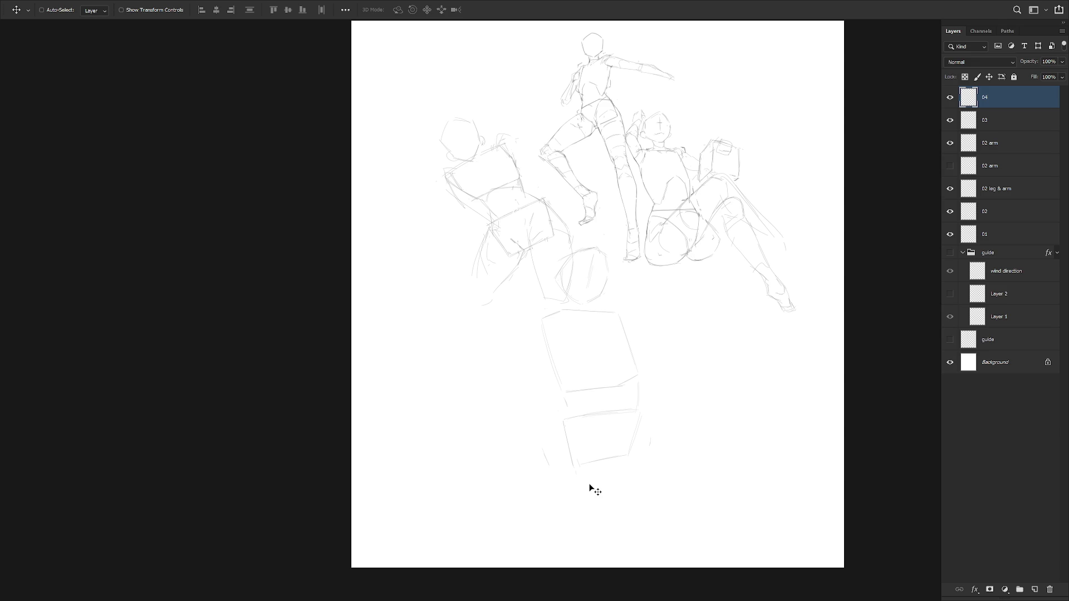
Rotate the crouching figure on layer 03 by about 12.4°
{"action": "left_click", "coordinate": [1000, 121]}
{"action": "key", "text": "ctrl+t"}
{"action": "left_click_drag", "start_coordinate": [583, 117], "coordinate": [600, 136]}
{"action": "key", "text": "Return"}
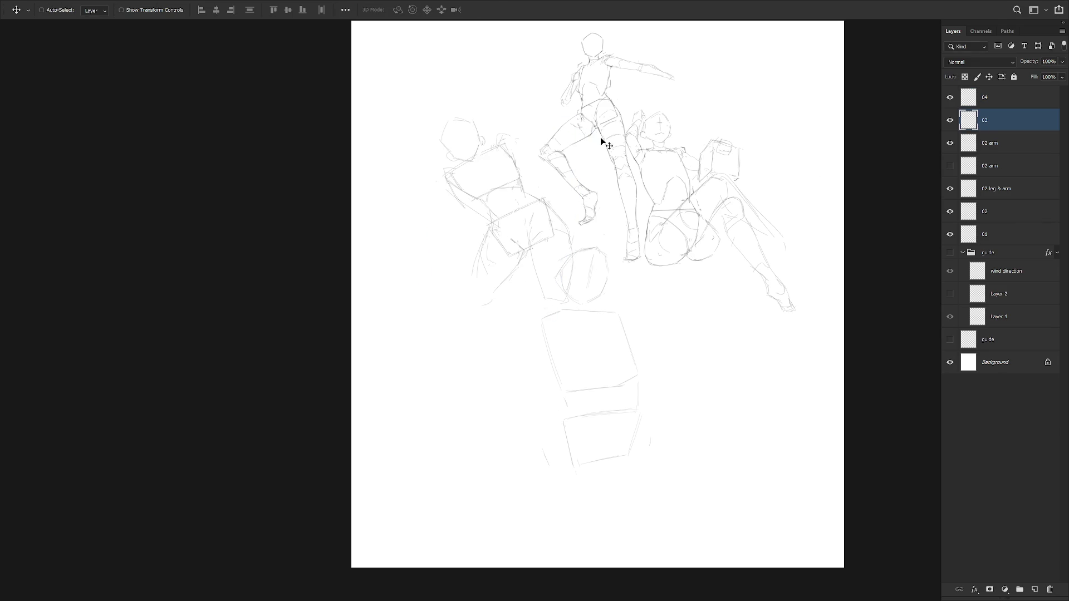
{"action": "key", "text": "l"}
{"action": "mouse_move", "coordinate": [567, 315]}
{"action": "left_mouse_down"}
{"action": "mouse_move", "coordinate": [571, 237]}
{"action": "mouse_move", "coordinate": [535, 299]}
{"action": "mouse_move", "coordinate": [557, 312]}
{"action": "left_mouse_up"}
{"action": "key", "text": "ctrl+d"}
{"action": "key", "text": "b"}
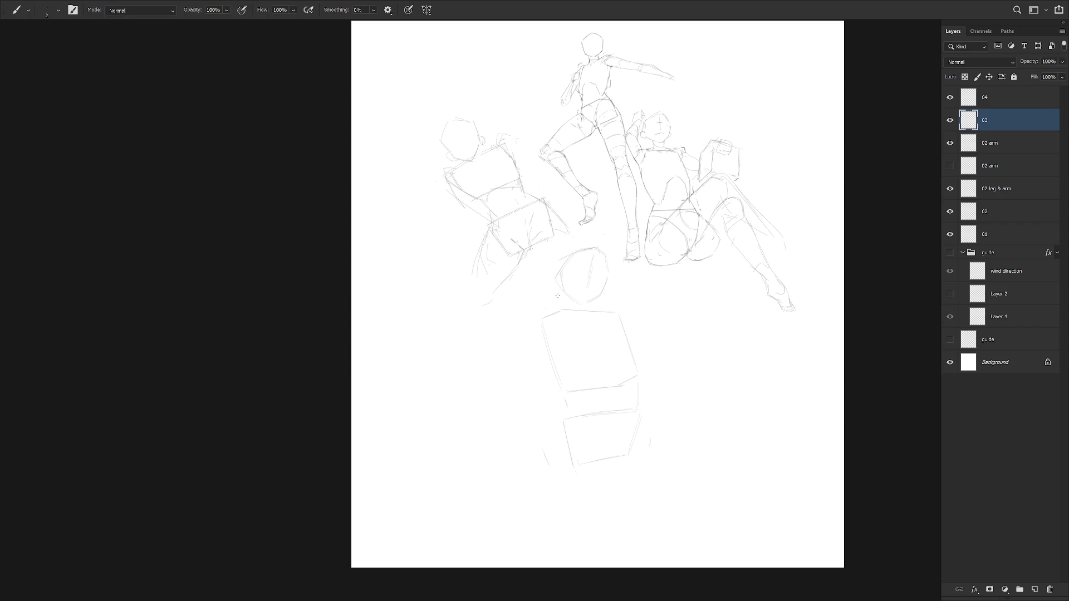
{"action": "scroll", "coordinate": [670, 356], "scroll_direction": "down", "scroll_amount": 2}
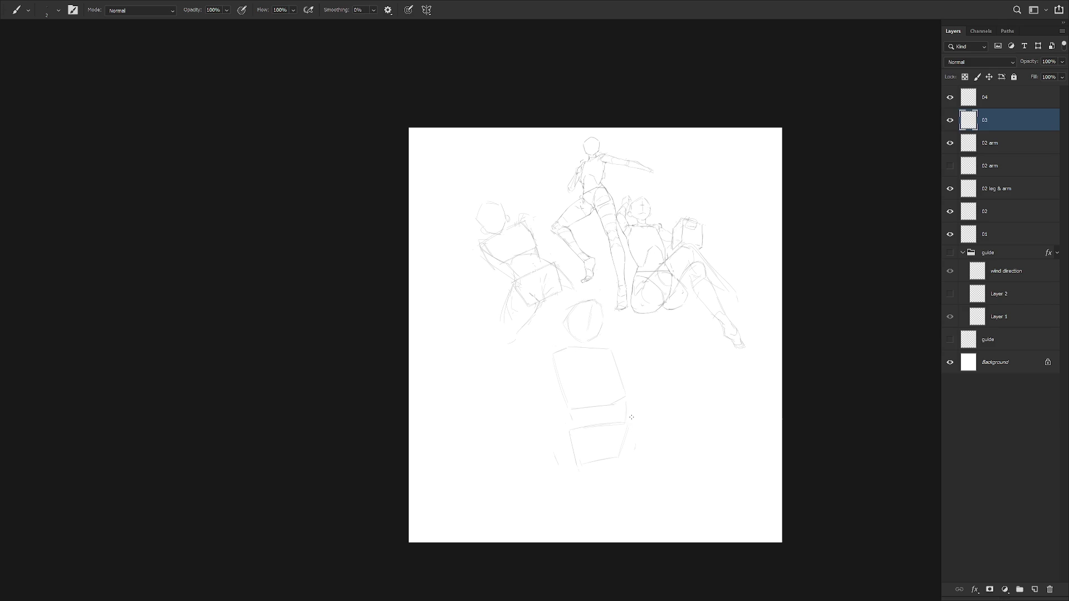
Show the blue wind direction guide and hide layers 03 and 04
{"action": "left_click", "coordinate": [950, 252]}
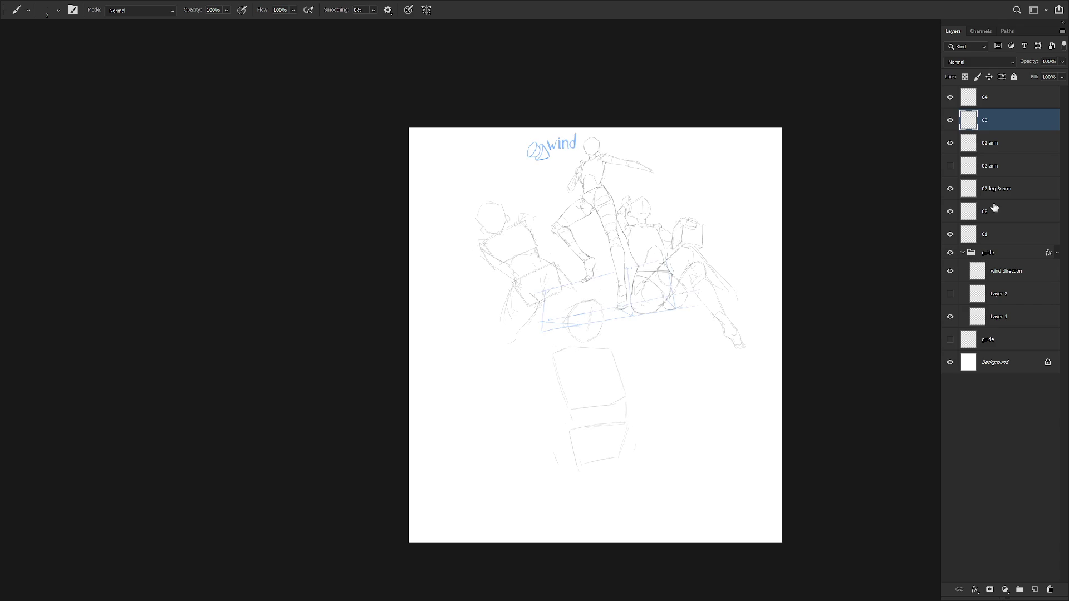
{"action": "left_click", "coordinate": [950, 119]}
{"action": "left_click", "coordinate": [950, 97]}
{"action": "scroll", "coordinate": [673, 383], "scroll_direction": "up", "scroll_amount": 1}
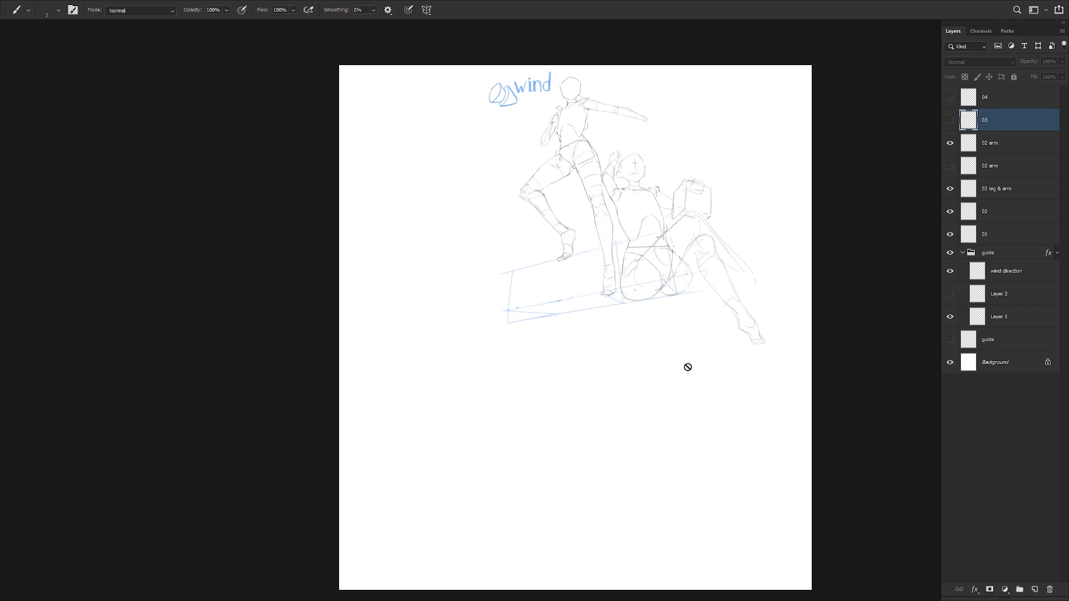
{"action": "scroll", "coordinate": [686, 365], "scroll_direction": "up", "scroll_amount": 1}
{"action": "scroll", "coordinate": [679, 412], "scroll_direction": "up", "scroll_amount": 1}
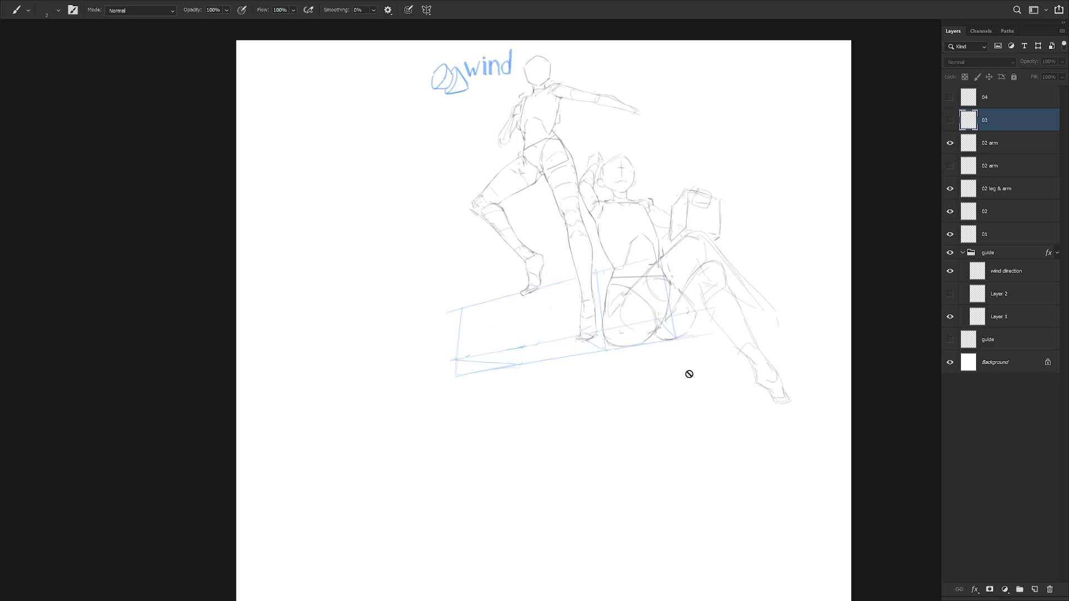
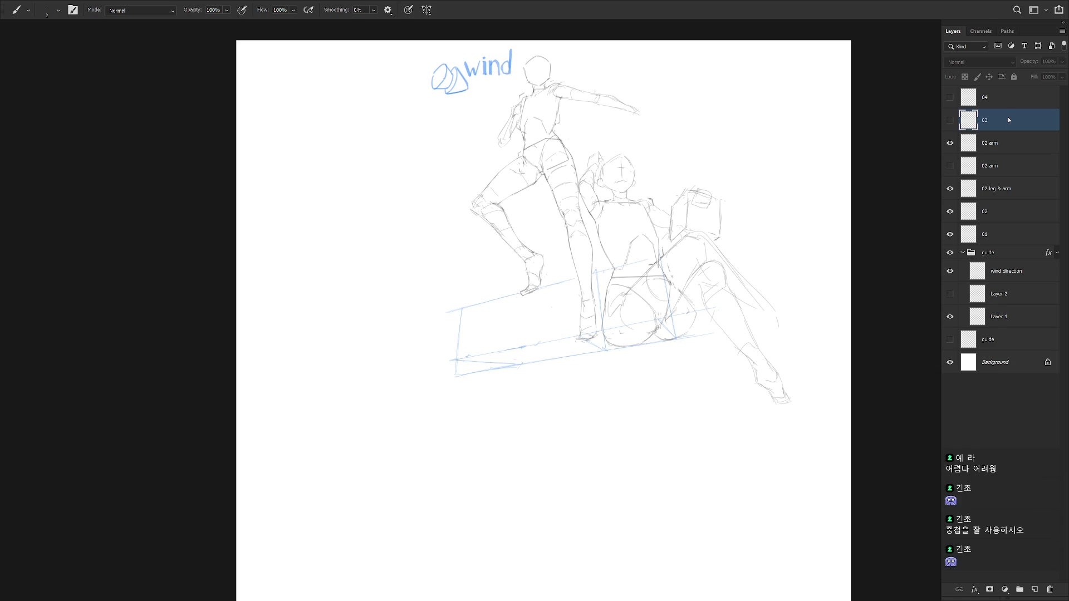
Compare the 02 and 04 sketches by toggling their visibility, and make layer 04 active
{"action": "left_click", "coordinate": [949, 143]}
{"action": "left_click", "coordinate": [950, 143]}
{"action": "left_click", "coordinate": [949, 98]}
{"action": "left_click", "coordinate": [949, 97]}
{"action": "left_click", "coordinate": [949, 98]}
{"action": "left_click", "coordinate": [1002, 98]}
{"action": "left_click", "coordinate": [965, 77]}
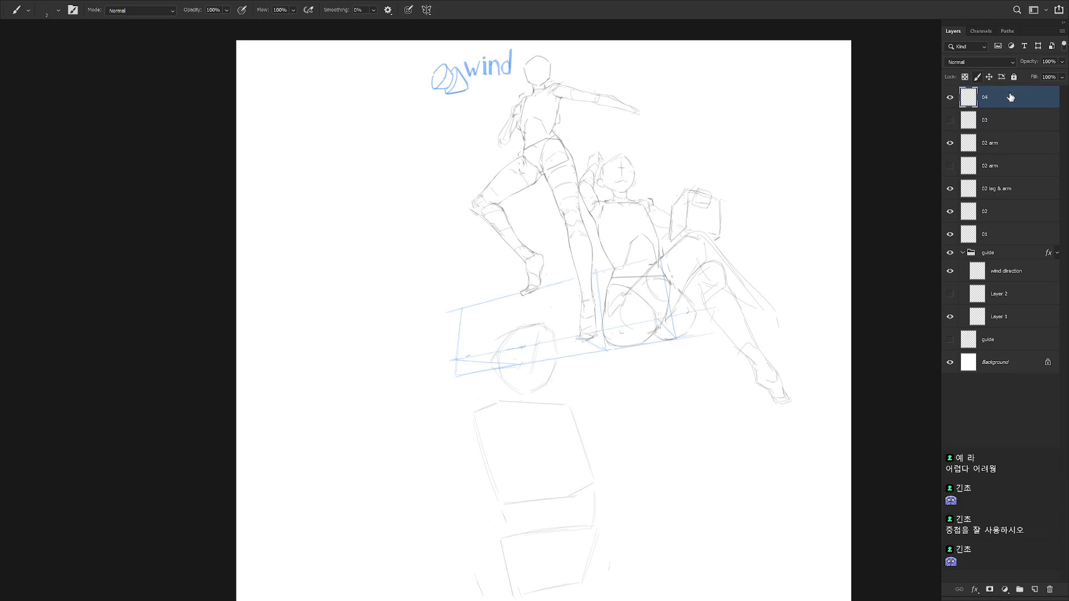
{"action": "left_click", "coordinate": [1041, 102]}
{"action": "left_click_drag", "start_coordinate": [593, 408], "coordinate": [613, 358]}
Hide layer 04 and make layer 03's sketch visible and active
{"action": "left_click", "coordinate": [950, 98]}
{"action": "left_click", "coordinate": [950, 121]}
{"action": "left_click", "coordinate": [999, 121]}
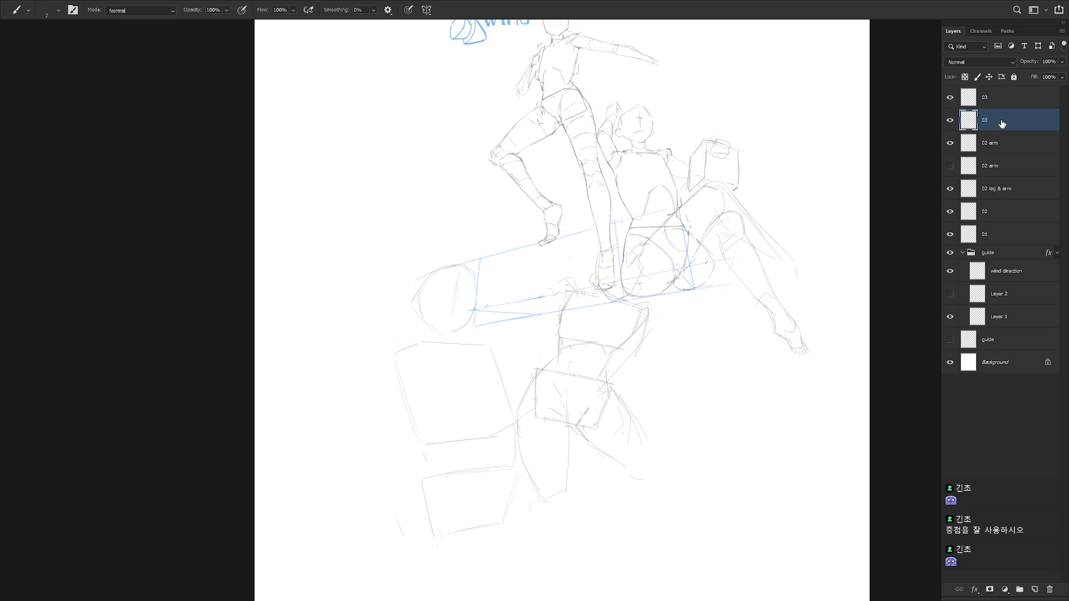
{"action": "left_click", "coordinate": [950, 120]}
{"action": "left_click", "coordinate": [950, 120]}
{"action": "scroll", "coordinate": [682, 429], "scroll_direction": "down", "scroll_amount": 3}
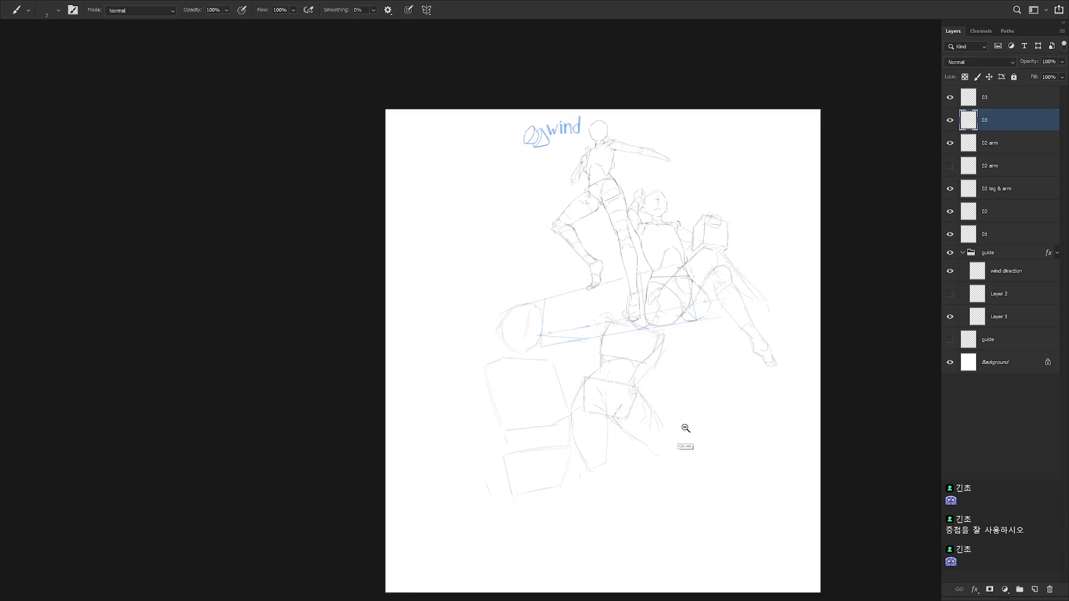
Rotate layer 03's sketch about 24° and shift it down and right
{"action": "key", "text": "ctrl+t"}
{"action": "left_click_drag", "start_coordinate": [663, 287], "coordinate": [677, 314]}
{"action": "left_click_drag", "start_coordinate": [618, 373], "coordinate": [643, 400]}
{"action": "key", "text": "Return"}
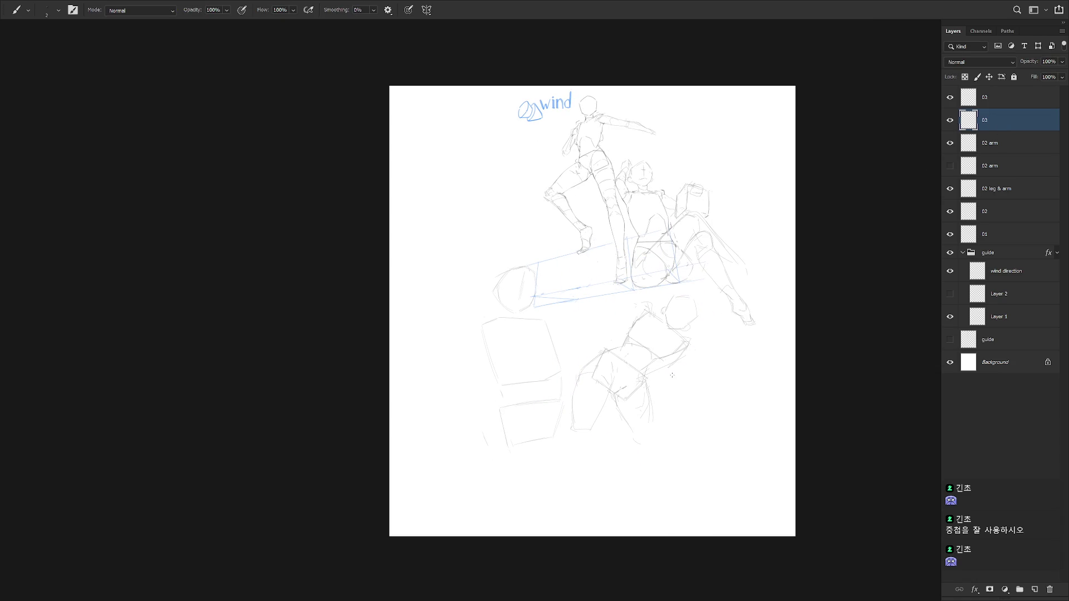
Hide layer 03, add a new Layer 3, and start a box-edge line on it
{"action": "left_click", "coordinate": [949, 120]}
{"action": "key", "text": "ctrl+shift+n"}
{"action": "key", "text": "Return"}
{"action": "left_click_drag", "start_coordinate": [580, 390], "coordinate": [639, 383]}
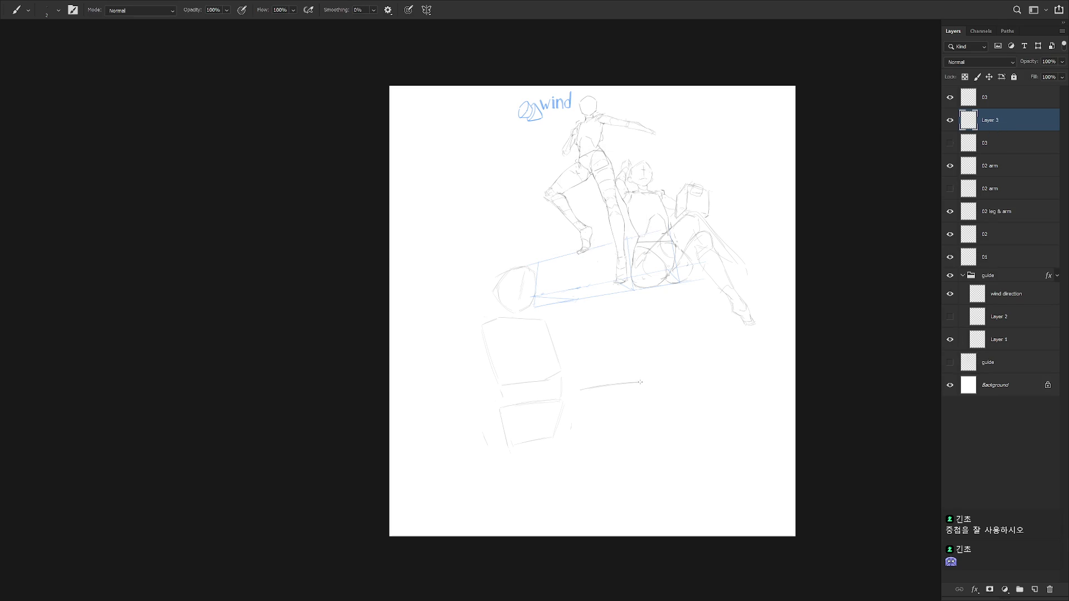
Redraw the lower box's bottom edge, hide the top 03 layer, and nudge the box up-left
{"action": "key", "text": "ctrl+z"}
{"action": "key", "text": "ctrl+z"}
{"action": "left_click_drag", "start_coordinate": [588, 397], "coordinate": [634, 394]}
{"action": "scroll", "coordinate": [646, 382], "scroll_direction": "up", "scroll_amount": 1}
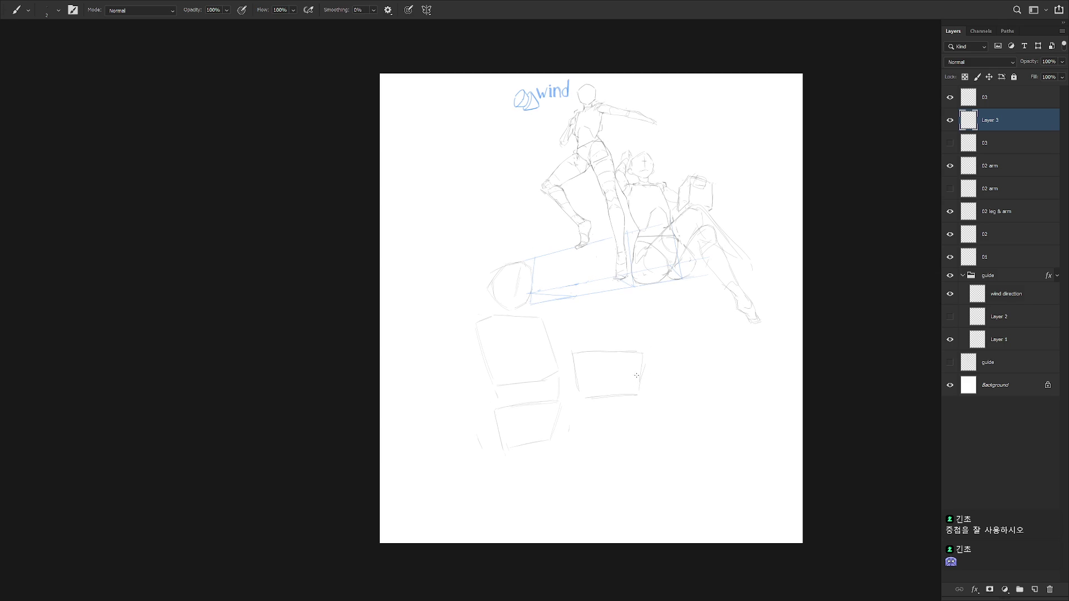
{"action": "left_click", "coordinate": [950, 97]}
{"action": "scroll", "coordinate": [616, 354], "scroll_direction": "up", "scroll_amount": 3}
{"action": "key", "text": "v"}
{"action": "left_click_drag", "start_coordinate": [641, 395], "coordinate": [631, 385]}
{"action": "key", "text": "b"}
{"action": "scroll", "coordinate": [611, 374], "scroll_direction": "down", "scroll_amount": 2}
{"action": "scroll", "coordinate": [574, 338], "scroll_direction": "up", "scroll_amount": 3}
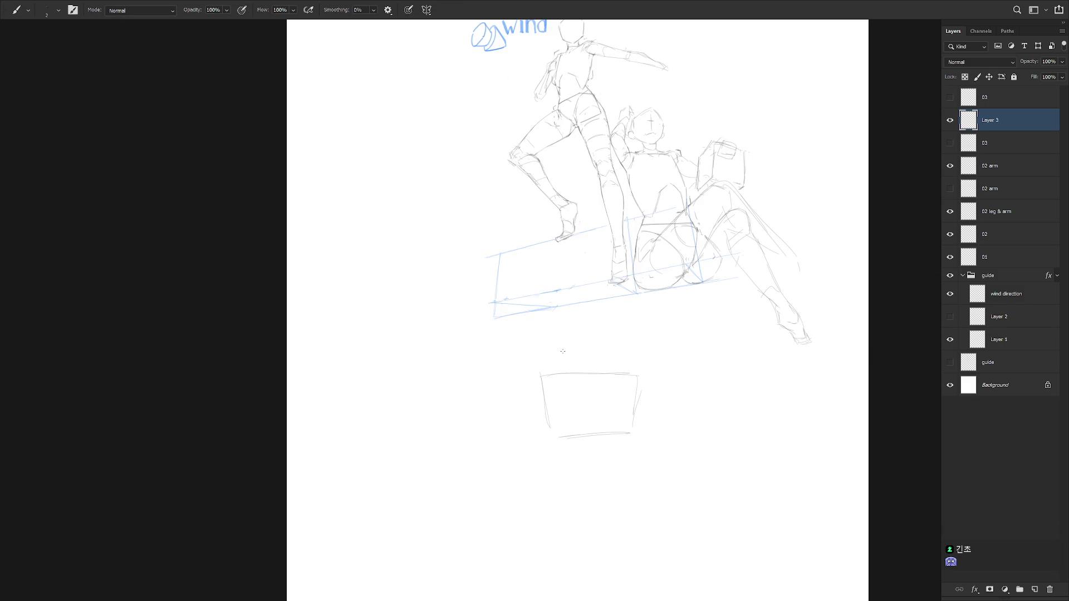
Erase the lower box's sides and top line, and draw a new bottom line
{"action": "key", "text": "e"}
{"action": "left_click_drag", "start_coordinate": [543, 376], "coordinate": [544, 403]}
{"action": "left_click_drag", "start_coordinate": [642, 375], "coordinate": [625, 421]}
{"action": "key", "text": "b"}
{"action": "key", "text": "e"}
{"action": "left_click_drag", "start_coordinate": [562, 434], "coordinate": [540, 375]}
{"action": "key", "text": "b"}
{"action": "mouse_move", "coordinate": [550, 430]}
{"action": "left_mouse_down"}
{"action": "mouse_move", "coordinate": [618, 427]}
{"action": "mouse_move", "coordinate": [578, 429]}
{"action": "left_mouse_up"}
{"action": "key", "text": "e"}
{"action": "mouse_move", "coordinate": [559, 373]}
{"action": "left_mouse_down"}
{"action": "mouse_move", "coordinate": [579, 374]}
{"action": "mouse_move", "coordinate": [546, 353]}
{"action": "left_mouse_up"}
Redraw the lower box's left and right sides, making the right side more upright
{"action": "key", "text": "b"}
{"action": "key", "text": "e"}
{"action": "key", "text": "b"}
{"action": "key", "text": "e"}
{"action": "key", "text": "b"}
{"action": "left_click_drag", "start_coordinate": [550, 430], "coordinate": [538, 382]}
{"action": "key", "text": "e"}
{"action": "mouse_move", "coordinate": [629, 432]}
{"action": "left_mouse_down"}
{"action": "mouse_move", "coordinate": [633, 386]}
{"action": "mouse_move", "coordinate": [623, 414]}
{"action": "left_mouse_up"}
{"action": "key", "text": "b"}
{"action": "left_click_drag", "start_coordinate": [636, 378], "coordinate": [622, 421]}
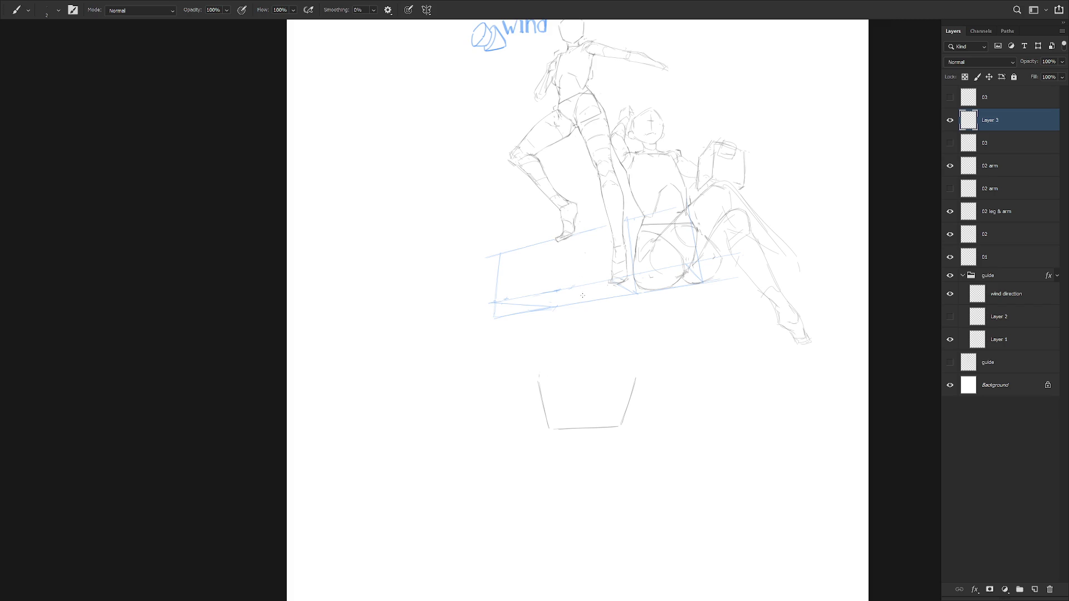
Draw a new box right under the figure's foot, plus the lower box's top edge
{"action": "left_click_drag", "start_coordinate": [604, 293], "coordinate": [645, 303]}
{"action": "left_click_drag", "start_coordinate": [572, 289], "coordinate": [629, 301]}
{"action": "mouse_move", "coordinate": [557, 291]}
{"action": "left_mouse_down"}
{"action": "mouse_move", "coordinate": [540, 367]}
{"action": "mouse_move", "coordinate": [549, 330]}
{"action": "left_mouse_up"}
{"action": "mouse_move", "coordinate": [652, 310]}
{"action": "left_mouse_down"}
{"action": "mouse_move", "coordinate": [629, 365]}
{"action": "mouse_move", "coordinate": [630, 330]}
{"action": "left_mouse_up"}
{"action": "left_click_drag", "start_coordinate": [548, 365], "coordinate": [623, 367]}
{"action": "left_click_drag", "start_coordinate": [541, 389], "coordinate": [635, 380]}
Lasso the middle box and delete its strokes
{"action": "key", "text": "e"}
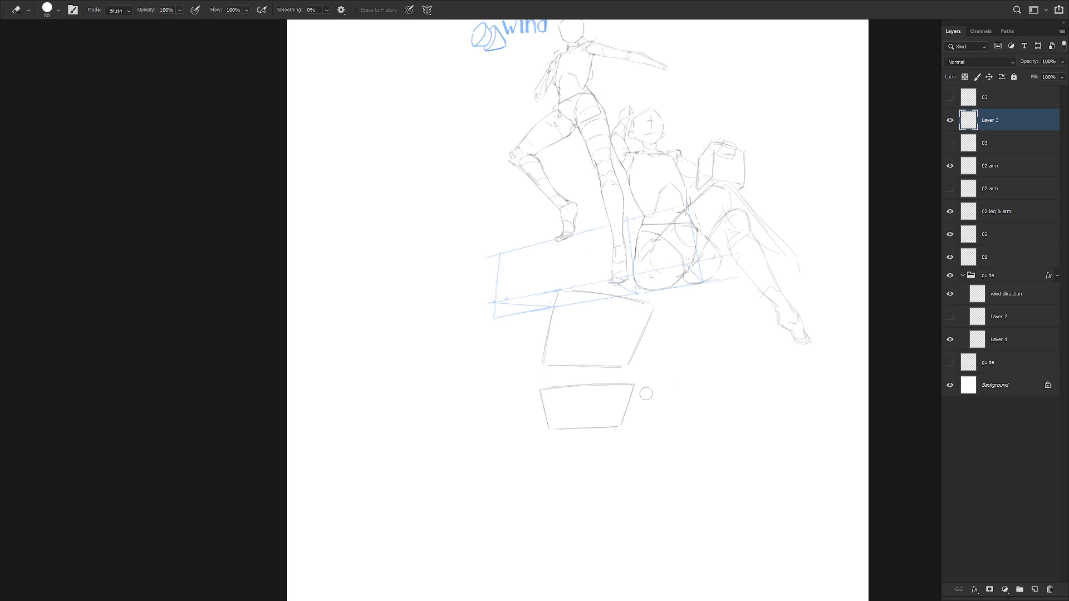
{"action": "key", "text": "l"}
{"action": "mouse_move", "coordinate": [666, 350]}
{"action": "left_mouse_down"}
{"action": "mouse_move", "coordinate": [530, 305]}
{"action": "mouse_move", "coordinate": [547, 380]}
{"action": "mouse_move", "coordinate": [677, 298]}
{"action": "mouse_move", "coordinate": [512, 352]}
{"action": "left_mouse_up"}
{"action": "key", "text": "Delete"}
{"action": "key", "text": "ctrl+d"}
Rotate the bottom box slightly clockwise, briefly checking against the top 03 layer
{"action": "key", "text": "b"}
{"action": "key", "text": "e"}
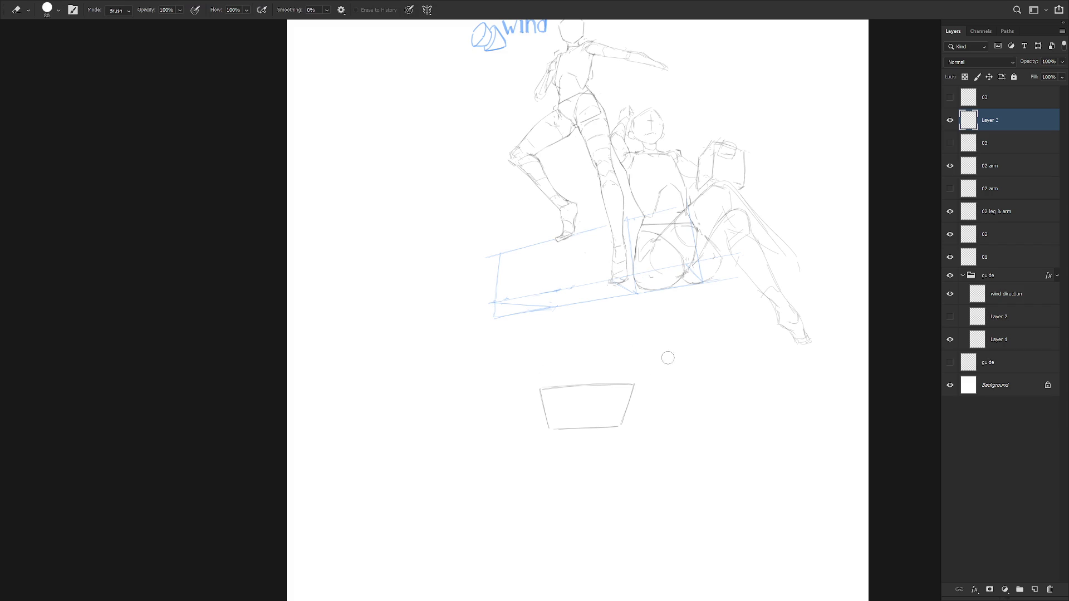
{"action": "key", "text": "ctrl+t"}
{"action": "left_click_drag", "start_coordinate": [661, 369], "coordinate": [661, 374]}
{"action": "key", "text": "Return"}
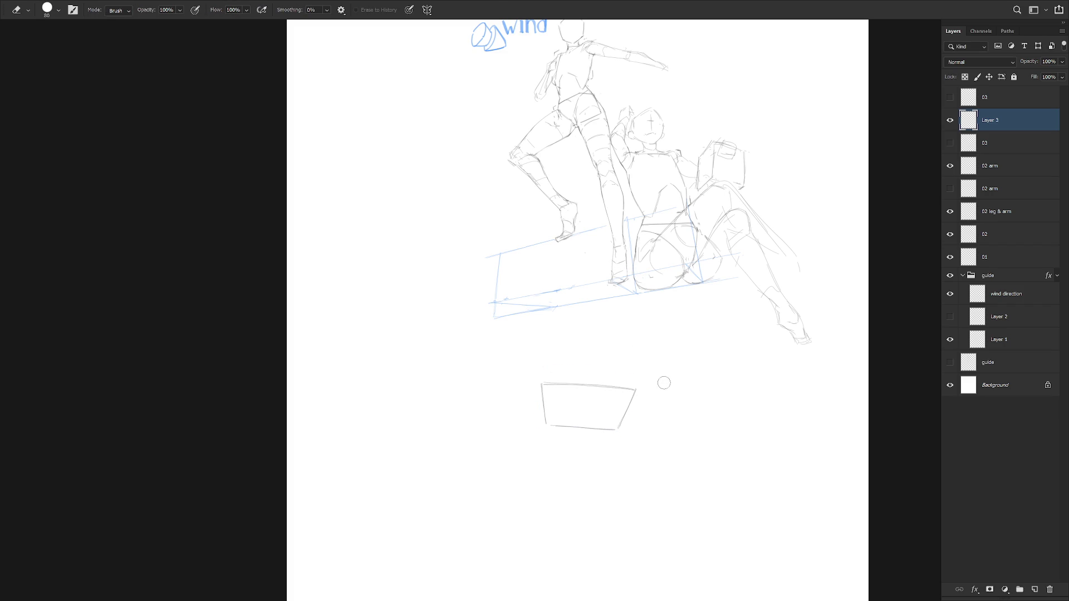
{"action": "left_click", "coordinate": [950, 99]}
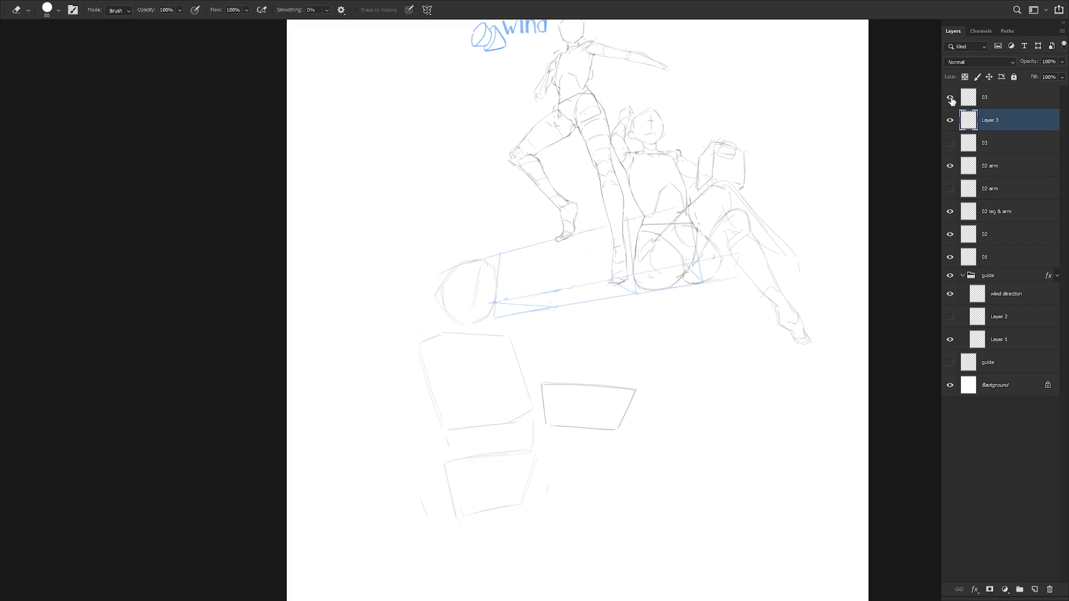
{"action": "left_click", "coordinate": [950, 98]}
Lasso the remaining trapezoid and delete it
{"action": "key", "text": "b"}
{"action": "left_click_drag", "start_coordinate": [646, 349], "coordinate": [649, 382]}
{"action": "scroll", "coordinate": [648, 382], "scroll_direction": "up", "scroll_amount": 1}
{"action": "key", "text": "l"}
{"action": "left_click_drag", "start_coordinate": [577, 495], "coordinate": [613, 508]}
{"action": "key", "text": "Delete"}
{"action": "key", "text": "ctrl+d"}
Hide the guide group, removing the blue ground plane and wind label
{"action": "key", "text": "b"}
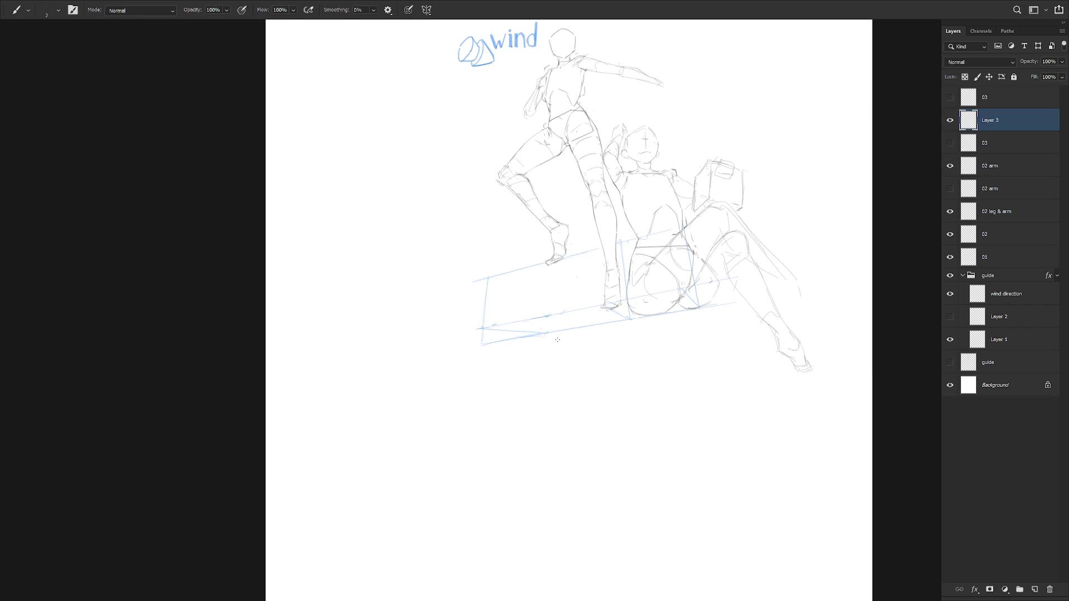
{"action": "left_click_drag", "start_coordinate": [551, 343], "coordinate": [614, 340]}
{"action": "key", "text": "ctrl+z"}
{"action": "left_click", "coordinate": [950, 275]}
Draw the upper box's top edge and its left and right sides on Layer 3
{"action": "left_click_drag", "start_coordinate": [551, 336], "coordinate": [612, 329]}
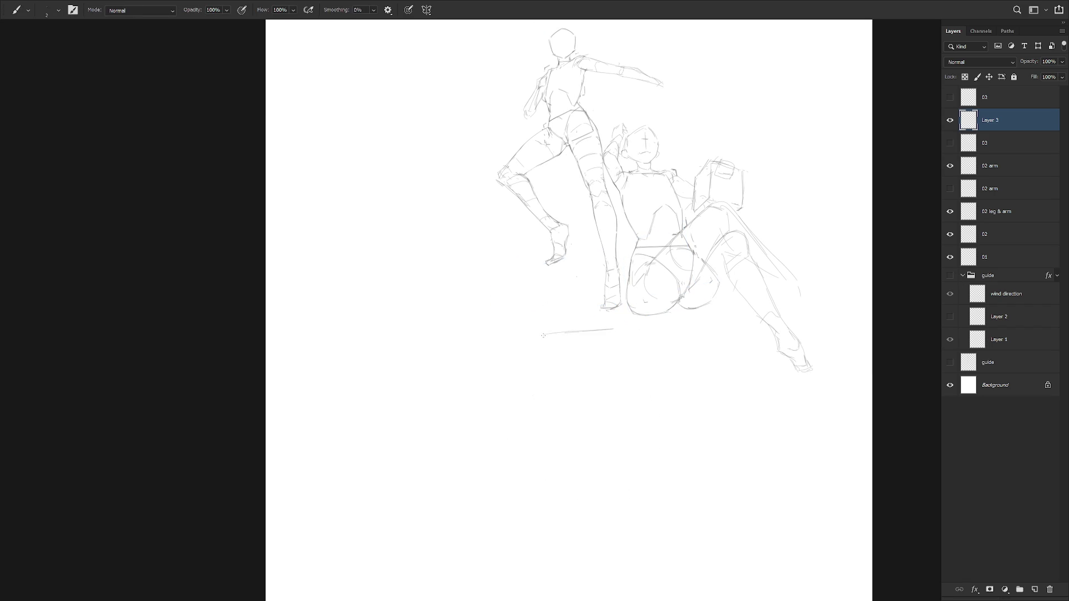
{"action": "key", "text": "ctrl+z"}
{"action": "left_click_drag", "start_coordinate": [540, 329], "coordinate": [617, 328]}
{"action": "mouse_move", "coordinate": [539, 331]}
{"action": "left_mouse_down"}
{"action": "mouse_move", "coordinate": [534, 399]}
{"action": "mouse_move", "coordinate": [601, 393]}
{"action": "left_mouse_up"}
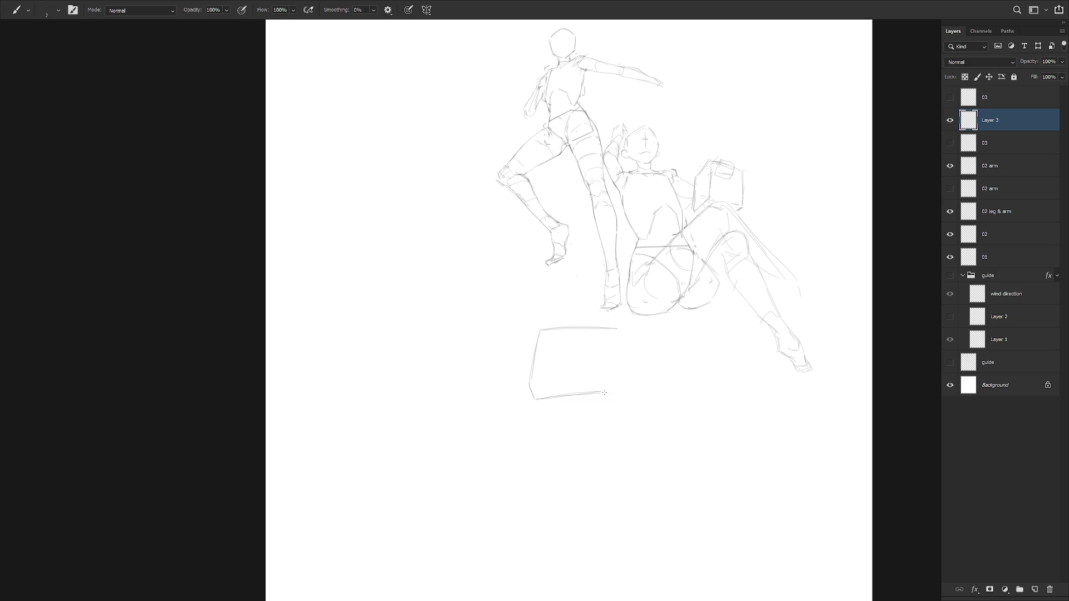
{"action": "mouse_move", "coordinate": [617, 329]}
{"action": "left_mouse_down"}
{"action": "mouse_move", "coordinate": [623, 347]}
{"action": "mouse_move", "coordinate": [605, 392]}
{"action": "left_mouse_up"}
{"action": "left_click_drag", "start_coordinate": [625, 350], "coordinate": [605, 391]}
{"action": "left_click_drag", "start_coordinate": [617, 328], "coordinate": [628, 345]}
Close the upper box's bottom edge and sketch the lower block's top, bottom and left edges
{"action": "left_click_drag", "start_coordinate": [544, 410], "coordinate": [586, 405]}
{"action": "key", "text": "ctrl+z"}
{"action": "mouse_move", "coordinate": [527, 408]}
{"action": "left_mouse_down"}
{"action": "mouse_move", "coordinate": [528, 424]}
{"action": "mouse_move", "coordinate": [594, 415]}
{"action": "left_mouse_up"}
{"action": "key", "text": "ctrl+z"}
{"action": "left_click_drag", "start_coordinate": [528, 426], "coordinate": [595, 415]}
{"action": "left_click_drag", "start_coordinate": [532, 403], "coordinate": [585, 396]}
{"action": "mouse_move", "coordinate": [527, 454]}
{"action": "left_mouse_down"}
{"action": "mouse_move", "coordinate": [586, 443]}
{"action": "mouse_move", "coordinate": [598, 414]}
{"action": "left_mouse_up"}
{"action": "mouse_move", "coordinate": [524, 412]}
{"action": "left_mouse_down"}
{"action": "mouse_move", "coordinate": [523, 438]}
{"action": "mouse_move", "coordinate": [583, 446]}
{"action": "mouse_move", "coordinate": [537, 451]}
{"action": "mouse_move", "coordinate": [568, 444]}
{"action": "mouse_move", "coordinate": [596, 412]}
{"action": "mouse_move", "coordinate": [584, 440]}
{"action": "left_mouse_up"}
Redraw the lower block's right edge upright and fix its left edge
{"action": "key", "text": "e"}
{"action": "key", "text": "b"}
{"action": "key", "text": "e"}
{"action": "key", "text": "b"}
{"action": "key", "text": "e"}
{"action": "key", "text": "b"}
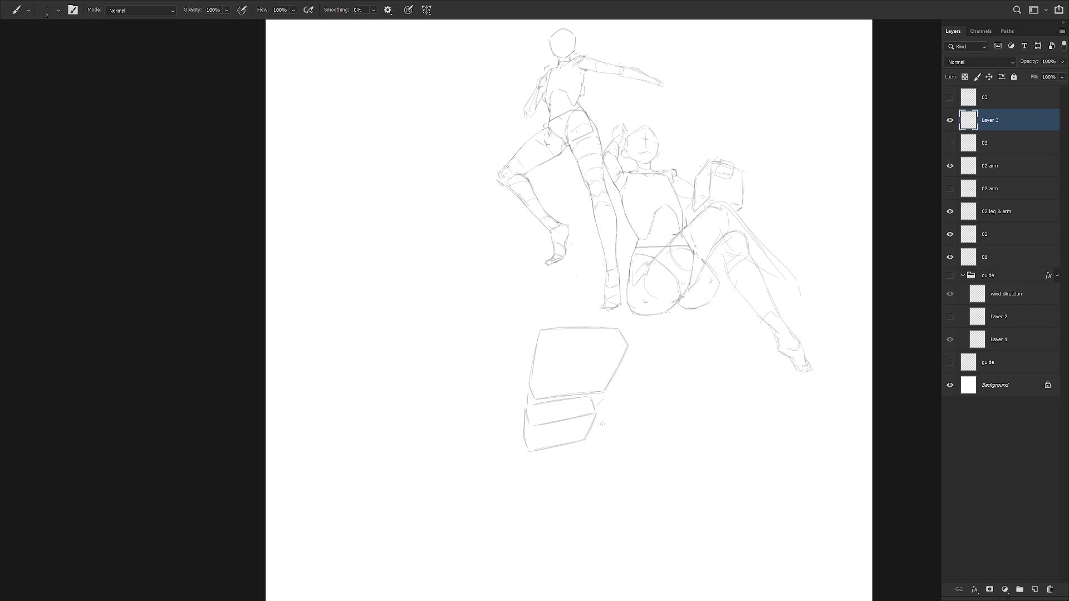
{"action": "key", "text": "e"}
{"action": "left_click_drag", "start_coordinate": [596, 415], "coordinate": [593, 437]}
{"action": "key", "text": "b"}
{"action": "key", "text": "e"}
Redraw the lower block's bottom edge lower and longer and raise the middle line
{"action": "key", "text": "e"}
{"action": "mouse_move", "coordinate": [526, 411]}
{"action": "left_mouse_down"}
{"action": "mouse_move", "coordinate": [532, 456]}
{"action": "mouse_move", "coordinate": [590, 438]}
{"action": "left_mouse_up"}
{"action": "key", "text": "b"}
{"action": "key", "text": "e"}
{"action": "key", "text": "b"}
{"action": "key", "text": "e"}
{"action": "key", "text": "b"}
{"action": "key", "text": "e"}
{"action": "key", "text": "b"}
{"action": "left_click_drag", "start_coordinate": [530, 456], "coordinate": [594, 439]}
{"action": "key", "text": "e"}
{"action": "mouse_move", "coordinate": [532, 424]}
{"action": "left_mouse_down"}
{"action": "mouse_move", "coordinate": [592, 411]}
{"action": "mouse_move", "coordinate": [528, 420]}
{"action": "left_mouse_up"}
{"action": "key", "text": "b"}
{"action": "key", "text": "e"}
{"action": "key", "text": "b"}
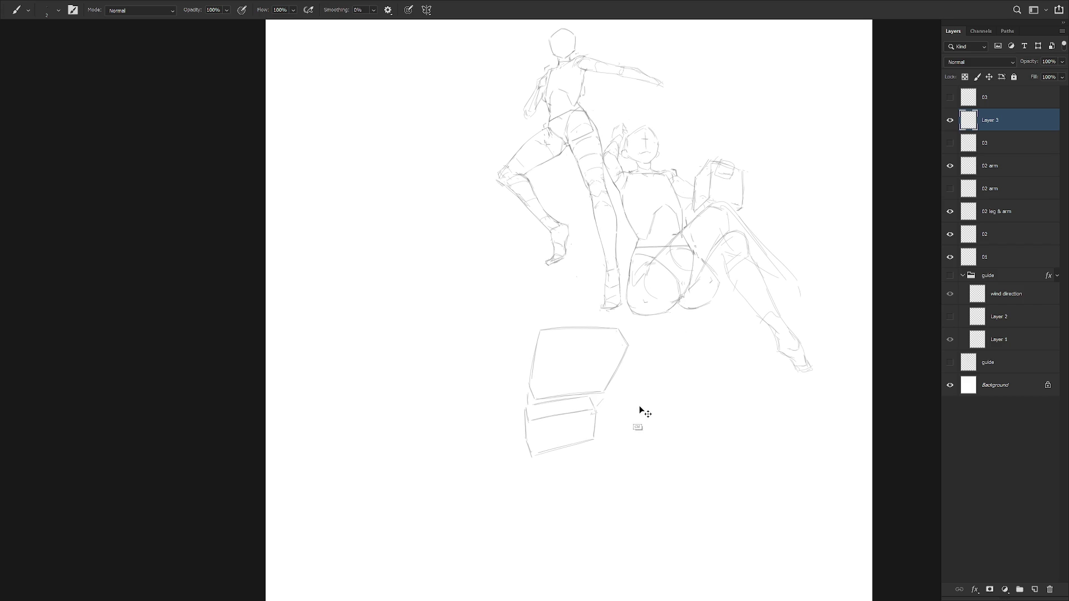
Scale the stacked box sketch up to 111.52%
{"action": "key", "text": "ctrl+t"}
{"action": "mouse_move", "coordinate": [630, 456]}
{"action": "left_mouse_down"}
{"action": "mouse_move", "coordinate": [635, 466]}
{"action": "mouse_move", "coordinate": [606, 433]}
{"action": "left_mouse_up"}
{"action": "key", "text": "Return"}
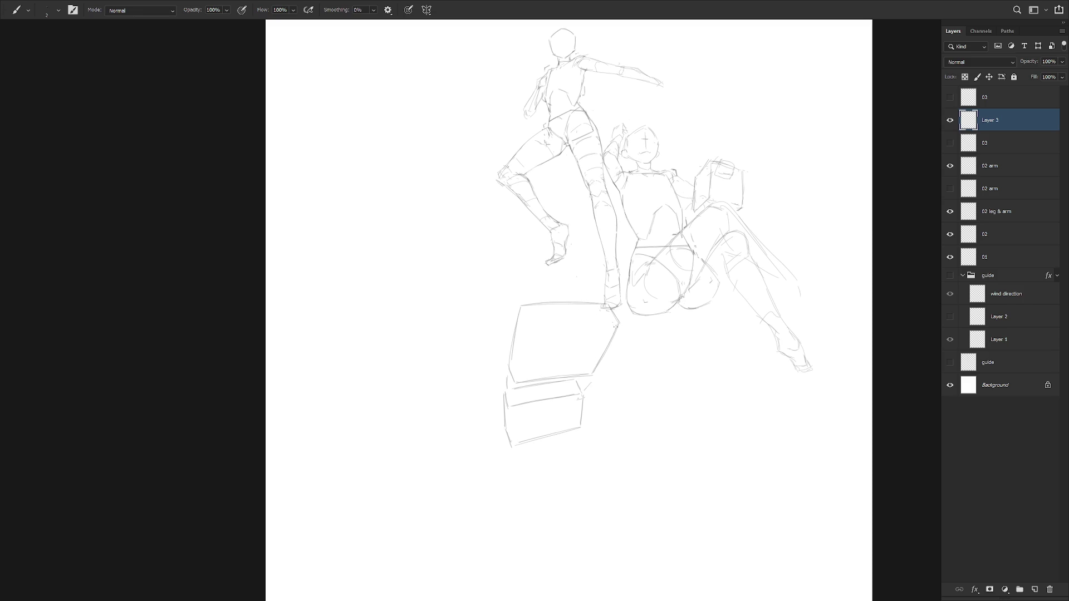
Nudge the lower box's right edge using a lasso selection and Free Transform
{"action": "key", "text": "l"}
{"action": "mouse_move", "coordinate": [585, 370]}
{"action": "left_mouse_down"}
{"action": "mouse_move", "coordinate": [620, 363]}
{"action": "mouse_move", "coordinate": [613, 306]}
{"action": "mouse_move", "coordinate": [588, 379]}
{"action": "mouse_move", "coordinate": [604, 361]}
{"action": "left_mouse_up"}
{"action": "key", "text": "ctrl+t"}
{"action": "key", "text": "Return"}
{"action": "key", "text": "ctrl+d"}
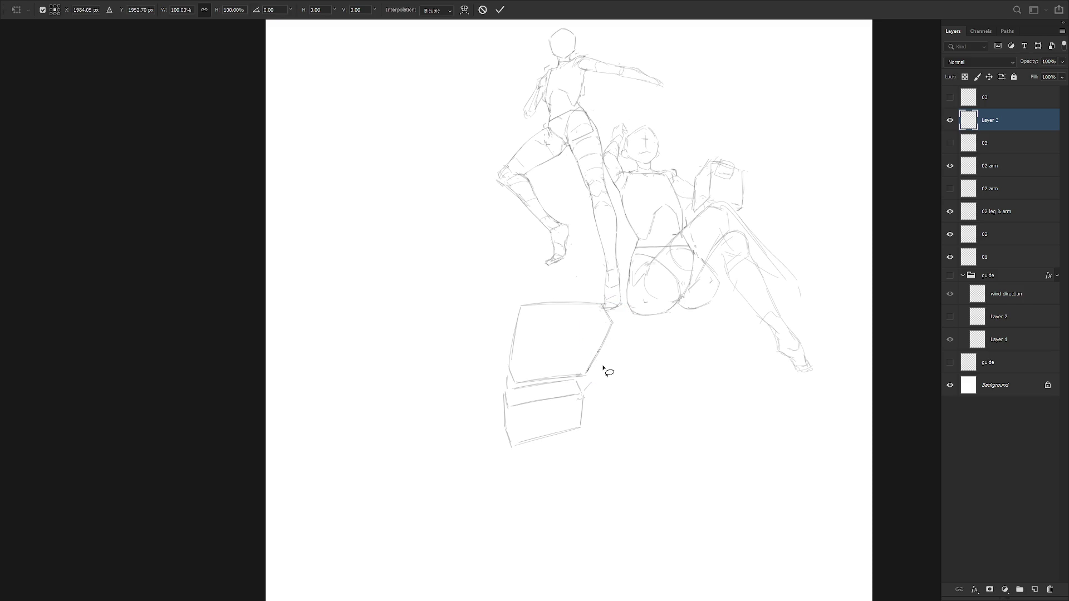
{"action": "key", "text": "b"}
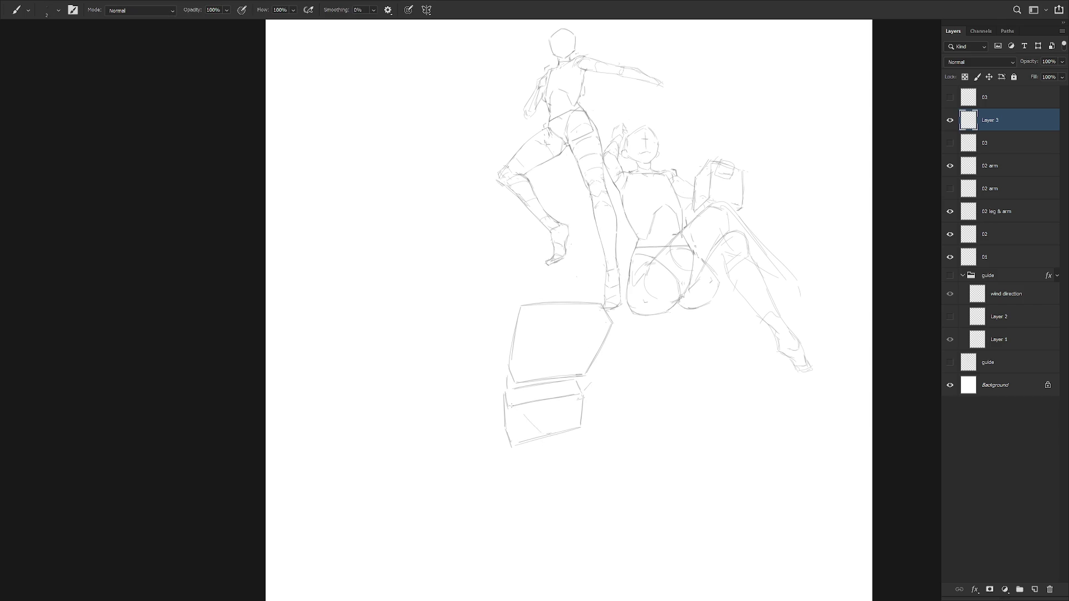
Draw a darkened V crease inside the lower block and a rounded form beside the foot
{"action": "key", "text": "ctrl+z"}
{"action": "mouse_move", "coordinate": [520, 409]}
{"action": "left_mouse_down"}
{"action": "mouse_move", "coordinate": [541, 434]}
{"action": "mouse_move", "coordinate": [578, 397]}
{"action": "left_mouse_up"}
{"action": "left_click_drag", "start_coordinate": [556, 433], "coordinate": [562, 419]}
{"action": "mouse_move", "coordinate": [543, 254]}
{"action": "left_mouse_down"}
{"action": "mouse_move", "coordinate": [590, 246]}
{"action": "mouse_move", "coordinate": [590, 295]}
{"action": "mouse_move", "coordinate": [551, 297]}
{"action": "mouse_move", "coordinate": [591, 295]}
{"action": "left_mouse_up"}
Shift the area around the foot slightly with a lasso selection and Free Transform
{"action": "key", "text": "l"}
{"action": "mouse_move", "coordinate": [596, 295]}
{"action": "left_mouse_down"}
{"action": "mouse_move", "coordinate": [531, 278]}
{"action": "mouse_move", "coordinate": [565, 304]}
{"action": "mouse_move", "coordinate": [592, 277]}
{"action": "mouse_move", "coordinate": [598, 300]}
{"action": "mouse_move", "coordinate": [594, 281]}
{"action": "left_mouse_up"}
{"action": "key", "text": "ctrl+t"}
{"action": "key", "text": "Return"}
{"action": "key", "text": "ctrl+d"}
{"action": "key", "text": "b"}
Sketch curved leg strokes beneath the lower block and reinforce the block's right edge
{"action": "key", "text": "ctrl+z"}
{"action": "mouse_move", "coordinate": [499, 415]}
{"action": "left_mouse_down"}
{"action": "mouse_move", "coordinate": [492, 435]}
{"action": "mouse_move", "coordinate": [511, 465]}
{"action": "left_mouse_up"}
{"action": "left_click_drag", "start_coordinate": [580, 395], "coordinate": [587, 431]}
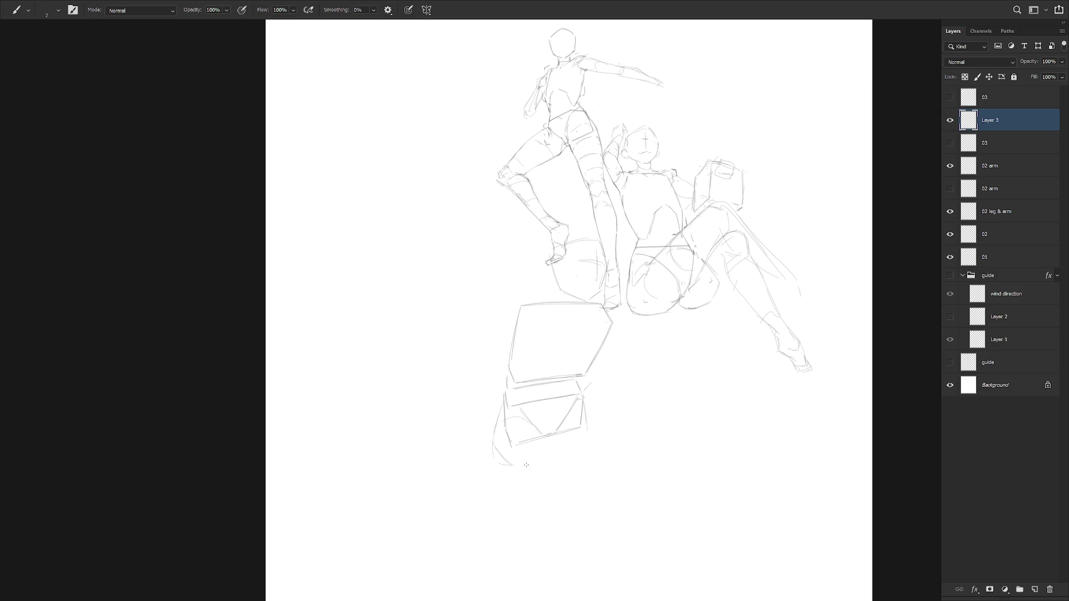
{"action": "mouse_move", "coordinate": [533, 478]}
{"action": "left_mouse_down"}
{"action": "mouse_move", "coordinate": [542, 448]}
{"action": "mouse_move", "coordinate": [577, 469]}
{"action": "mouse_move", "coordinate": [541, 457]}
{"action": "mouse_move", "coordinate": [568, 483]}
{"action": "left_mouse_up"}
{"action": "key", "text": "ctrl+z"}
{"action": "key", "text": "ctrl+z"}
{"action": "key", "text": "ctrl+z"}
{"action": "key", "text": "ctrl+z"}
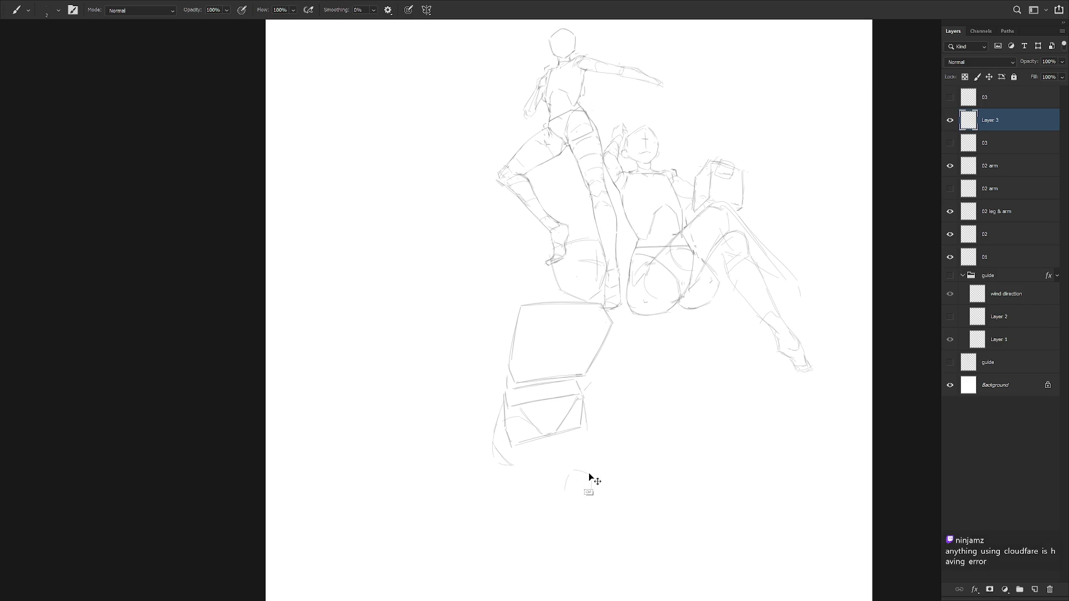
{"action": "left_click_drag", "start_coordinate": [546, 441], "coordinate": [559, 469]}
{"action": "left_click_drag", "start_coordinate": [492, 453], "coordinate": [550, 497]}
{"action": "left_click_drag", "start_coordinate": [521, 440], "coordinate": [581, 469]}
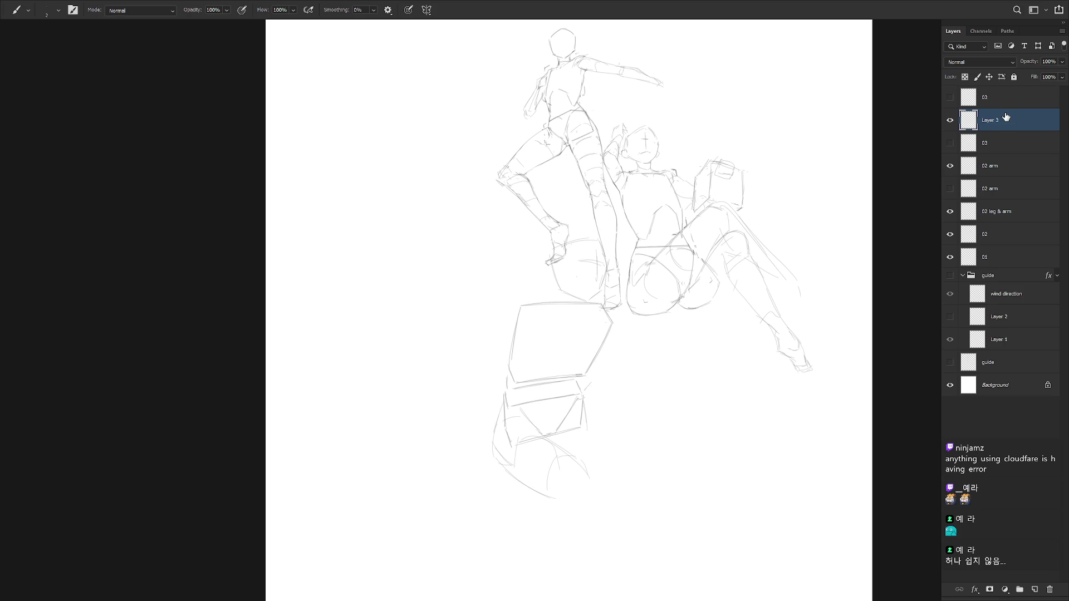
{"action": "left_click", "coordinate": [950, 143]}
Show the top 03 layer instead of the middle one and nudge the Layer 3 block sketch
{"action": "left_click", "coordinate": [950, 142]}
{"action": "left_click", "coordinate": [949, 96]}
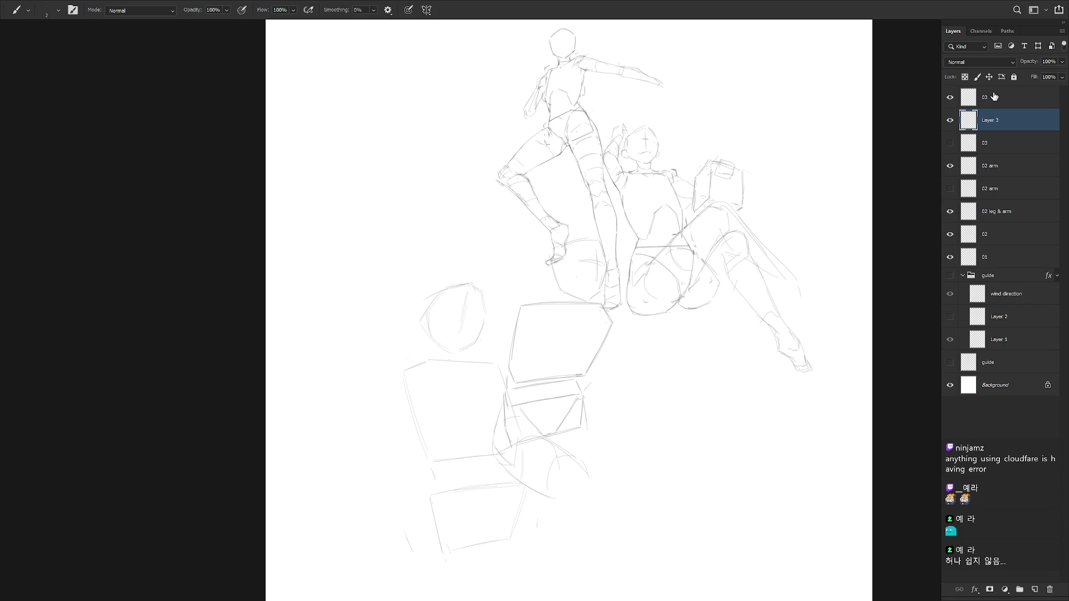
{"action": "key", "text": "v"}
{"action": "mouse_move", "coordinate": [625, 468]}
{"action": "left_mouse_down"}
{"action": "mouse_move", "coordinate": [629, 459]}
{"action": "mouse_move", "coordinate": [523, 513]}
{"action": "mouse_move", "coordinate": [539, 522]}
{"action": "left_mouse_up"}
Move the middle block mannequin left beside the head sketch and begin resizing it
{"action": "key", "text": "alt+bracketright"}
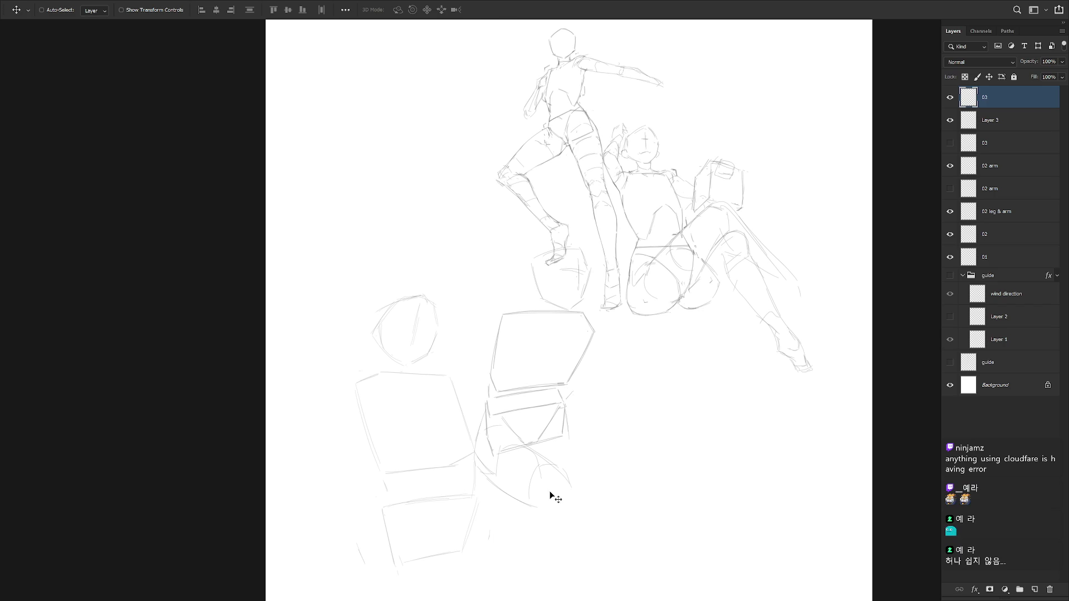
{"action": "mouse_move", "coordinate": [562, 448]}
{"action": "left_mouse_down"}
{"action": "mouse_move", "coordinate": [540, 455]}
{"action": "mouse_move", "coordinate": [548, 431]}
{"action": "left_mouse_up"}
{"action": "key", "text": "ctrl+z"}
{"action": "mouse_move", "coordinate": [584, 476]}
{"action": "left_mouse_down"}
{"action": "mouse_move", "coordinate": [536, 465]}
{"action": "mouse_move", "coordinate": [544, 487]}
{"action": "left_mouse_up"}
{"action": "key", "text": "ctrl+t"}
Apply the lower mannequin's resize and move the 03 head-and-boxes sketch down and right
{"action": "left_click_drag", "start_coordinate": [516, 440], "coordinate": [513, 433]}
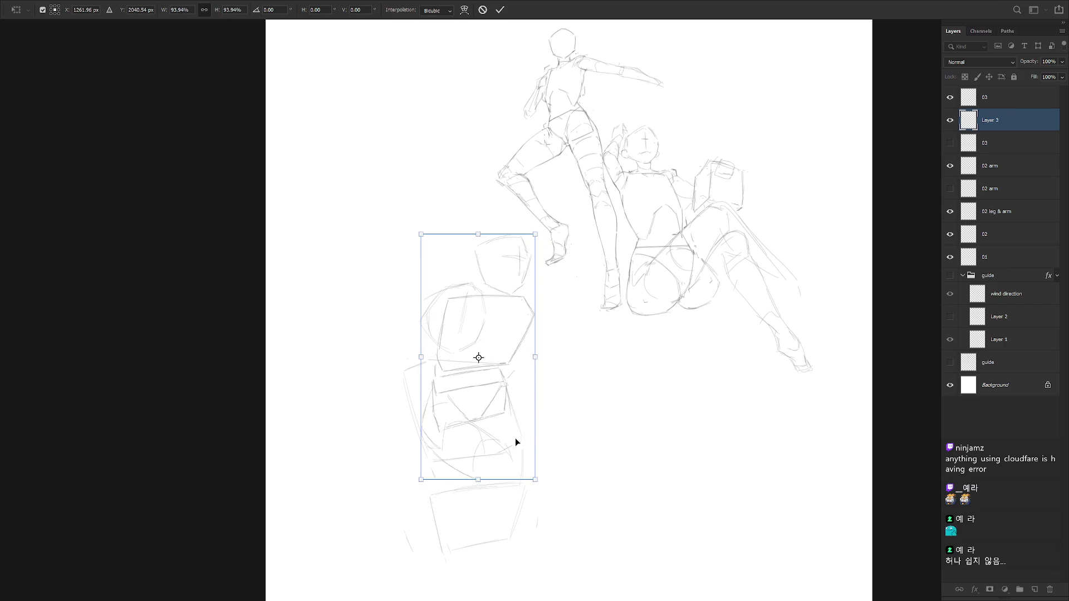
{"action": "key", "text": "Return"}
{"action": "key", "text": "alt+bracketright"}
{"action": "mouse_move", "coordinate": [508, 498]}
{"action": "left_mouse_down"}
{"action": "mouse_move", "coordinate": [644, 493]}
{"action": "mouse_move", "coordinate": [683, 524]}
{"action": "mouse_move", "coordinate": [665, 536]}
{"action": "mouse_move", "coordinate": [707, 529]}
{"action": "left_mouse_up"}
Scale the head-and-boxes sketch down to about 74% and place it at the upper left
{"action": "key", "text": "ctrl+t"}
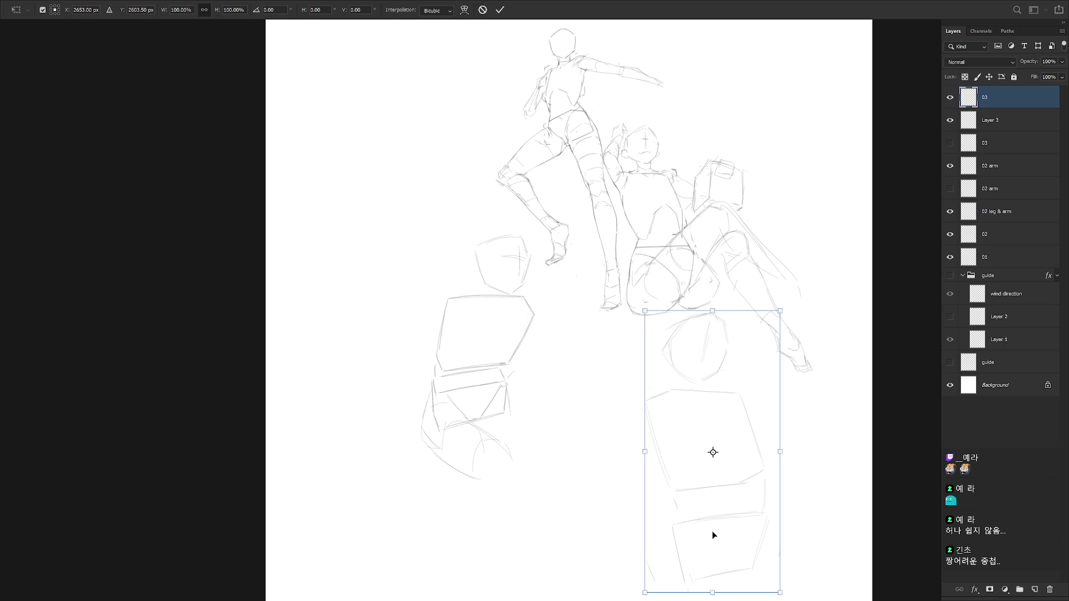
{"action": "left_click", "coordinate": [186, 10]}
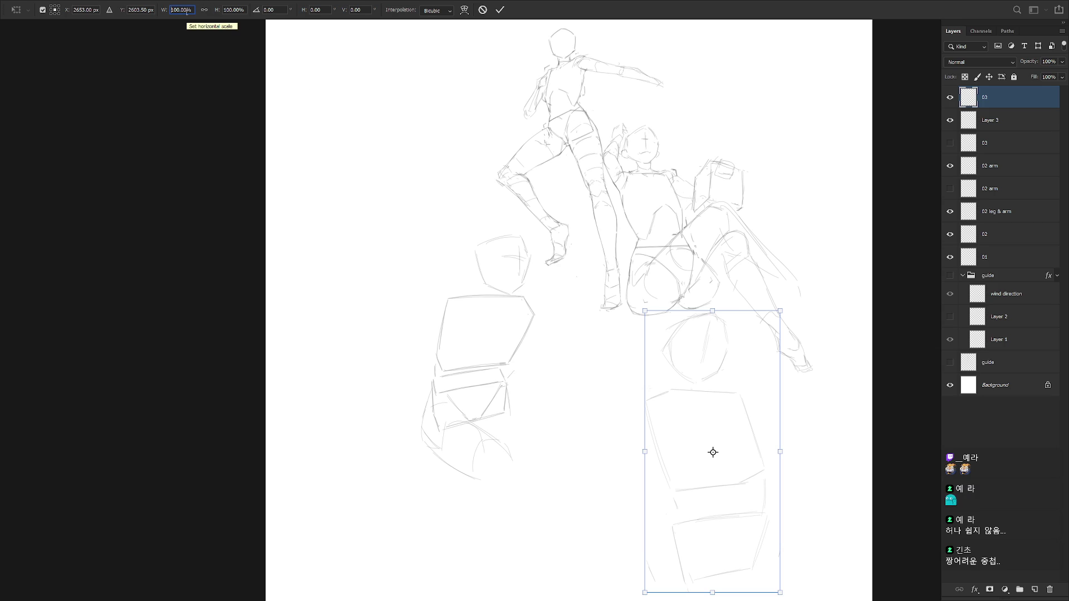
{"action": "key", "text": "Return"}
{"action": "key", "text": "ctrl+t"}
{"action": "left_click_drag", "start_coordinate": [727, 525], "coordinate": [399, 346]}
{"action": "left_click_drag", "start_coordinate": [456, 413], "coordinate": [441, 406]}
{"action": "mouse_move", "coordinate": [409, 341]}
{"action": "left_mouse_down"}
{"action": "mouse_move", "coordinate": [407, 290]}
{"action": "mouse_move", "coordinate": [432, 310]}
{"action": "mouse_move", "coordinate": [410, 292]}
{"action": "left_mouse_up"}
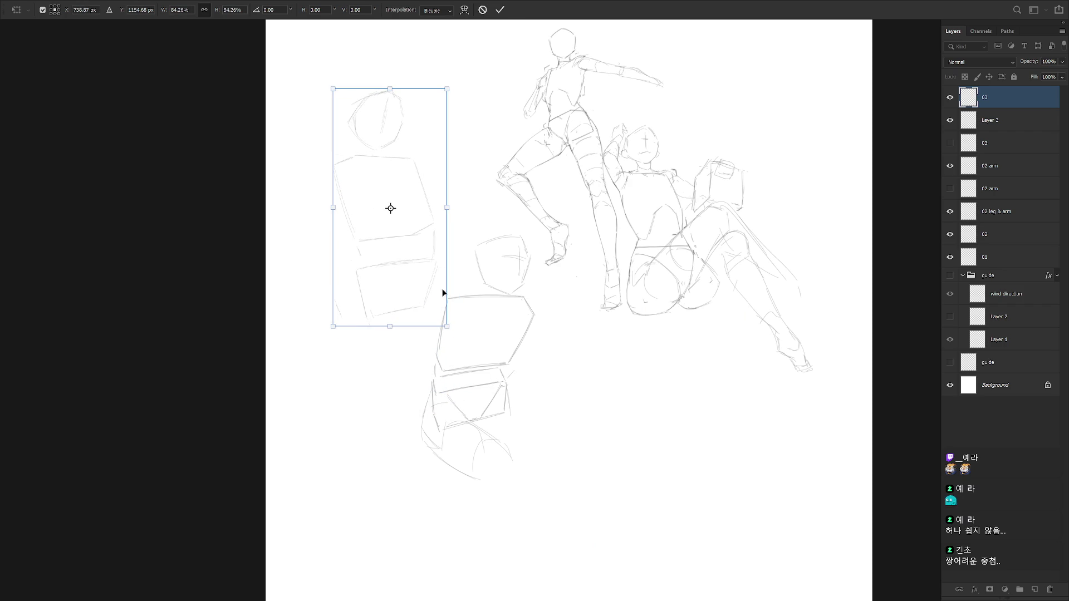
{"action": "left_click_drag", "start_coordinate": [447, 323], "coordinate": [429, 272]}
{"action": "key", "text": "Return"}
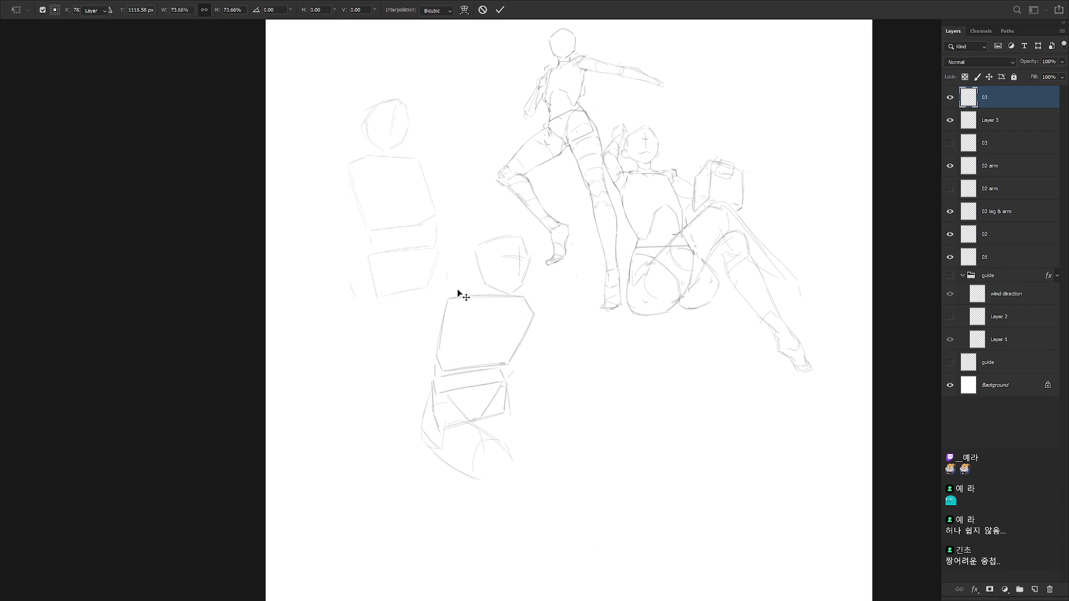
{"action": "key", "text": "b"}
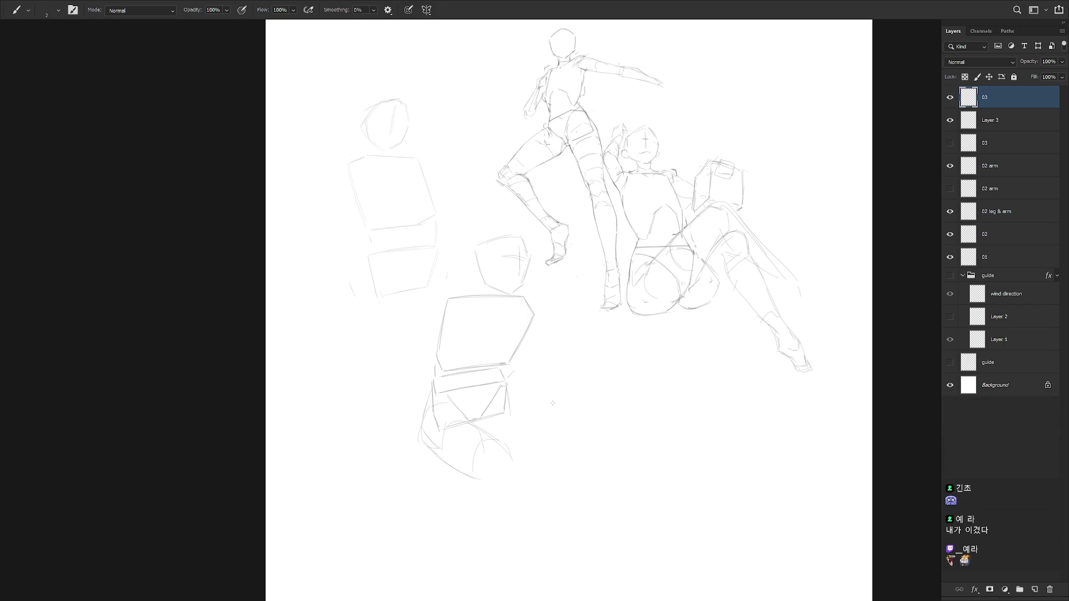
Draw a thigh curve and a short curve under the lower mannequin, then lasso its legs onto Layer 4
{"action": "mouse_move", "coordinate": [511, 398]}
{"action": "left_mouse_down"}
{"action": "mouse_move", "coordinate": [572, 430]}
{"action": "mouse_move", "coordinate": [564, 456]}
{"action": "left_mouse_up"}
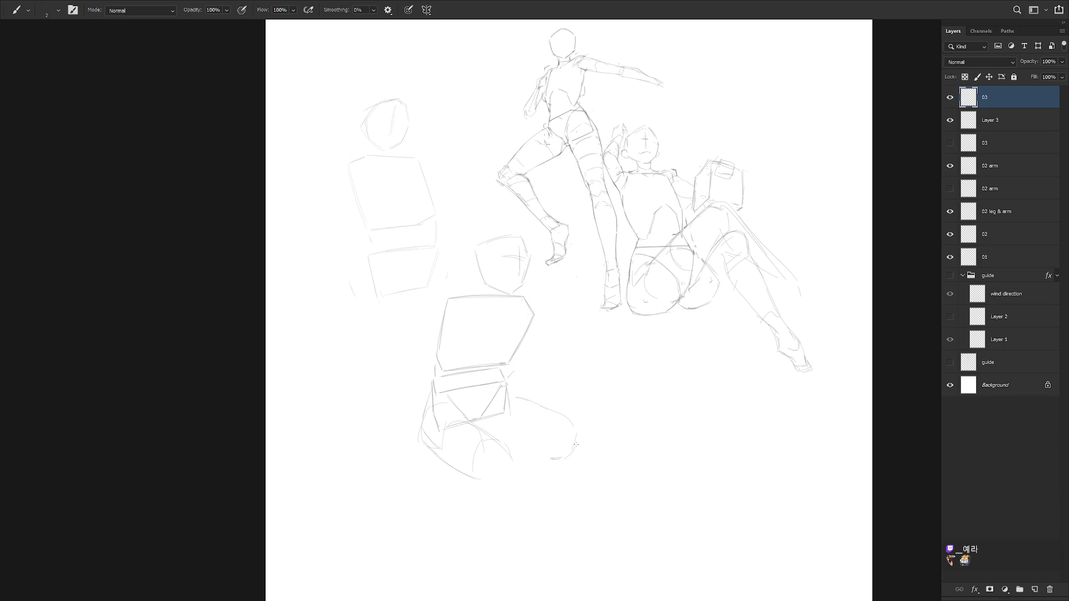
{"action": "mouse_move", "coordinate": [428, 479]}
{"action": "left_mouse_down"}
{"action": "mouse_move", "coordinate": [473, 486]}
{"action": "mouse_move", "coordinate": [479, 429]}
{"action": "mouse_move", "coordinate": [438, 431]}
{"action": "mouse_move", "coordinate": [433, 409]}
{"action": "mouse_move", "coordinate": [432, 444]}
{"action": "mouse_move", "coordinate": [417, 432]}
{"action": "mouse_move", "coordinate": [457, 497]}
{"action": "left_mouse_up"}
{"action": "key", "text": "l"}
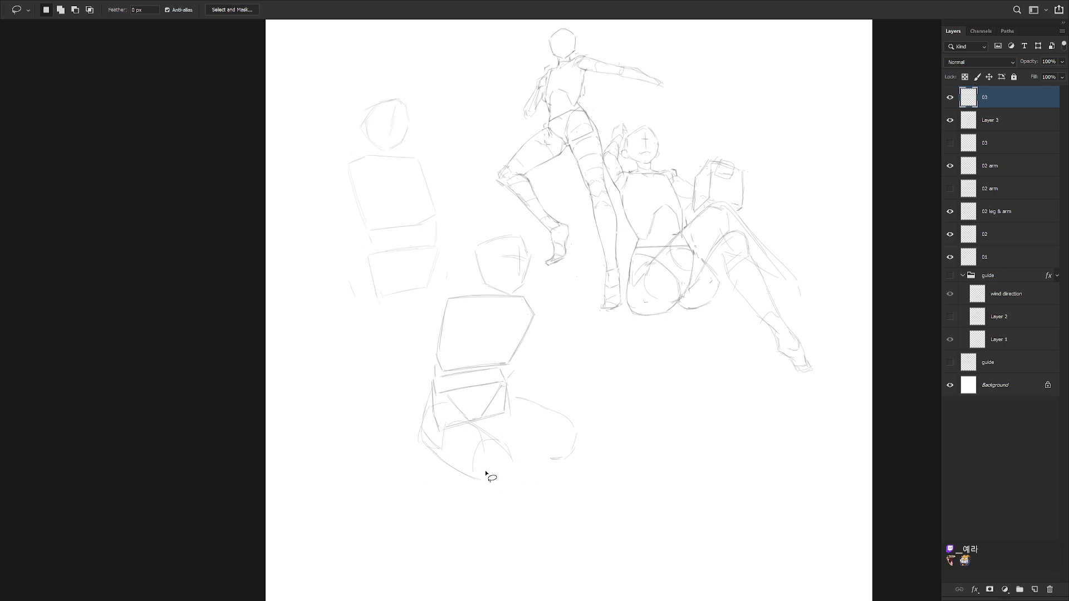
{"action": "mouse_move", "coordinate": [447, 396]}
{"action": "left_mouse_down"}
{"action": "mouse_move", "coordinate": [453, 418]}
{"action": "mouse_move", "coordinate": [437, 418]}
{"action": "mouse_move", "coordinate": [445, 402]}
{"action": "left_mouse_up"}
{"action": "key", "text": "ctrl+j"}
Redo the leg-stroke layer copy and load the lower figure's strokes as a selection
{"action": "left_click", "coordinate": [949, 98]}
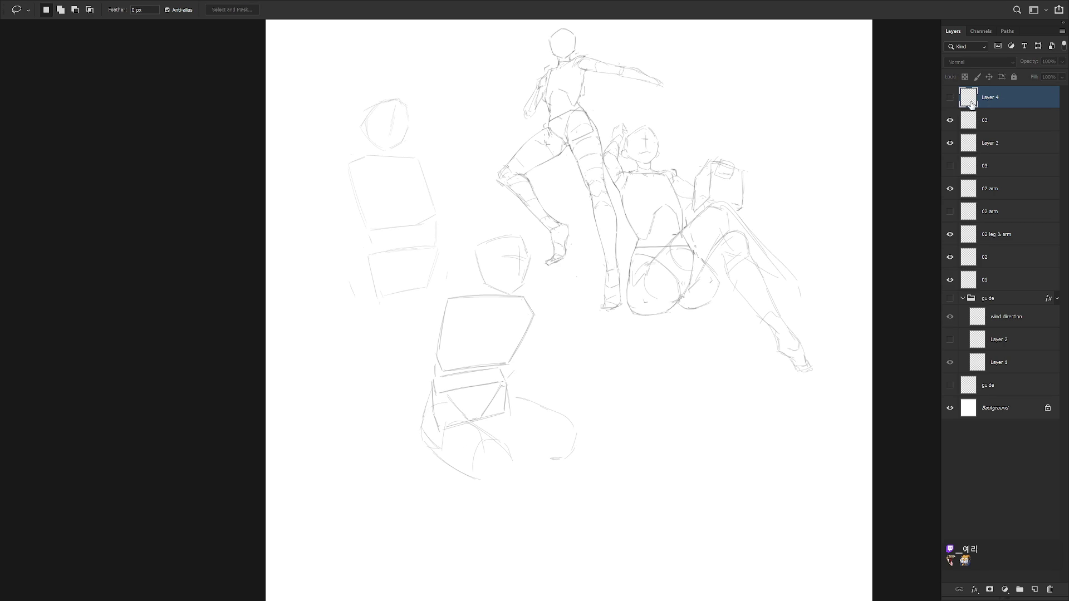
{"action": "key", "text": "ctrl+z"}
{"action": "key", "text": "ctrl+j"}
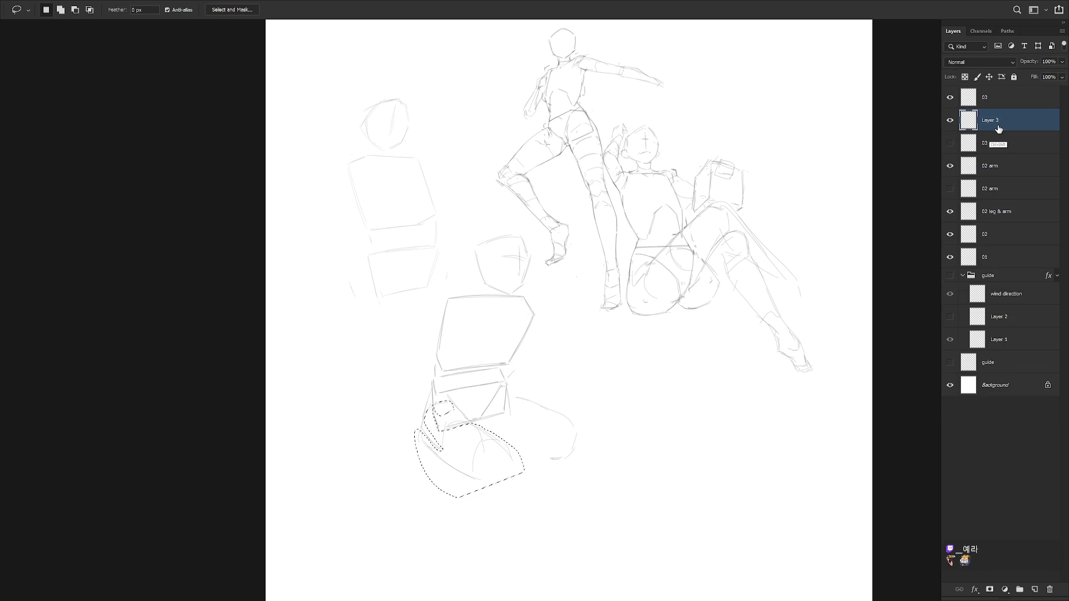
{"action": "left_click", "coordinate": [951, 121]}
{"action": "left_click", "coordinate": [959, 127], "text": "ctrl+shift"}
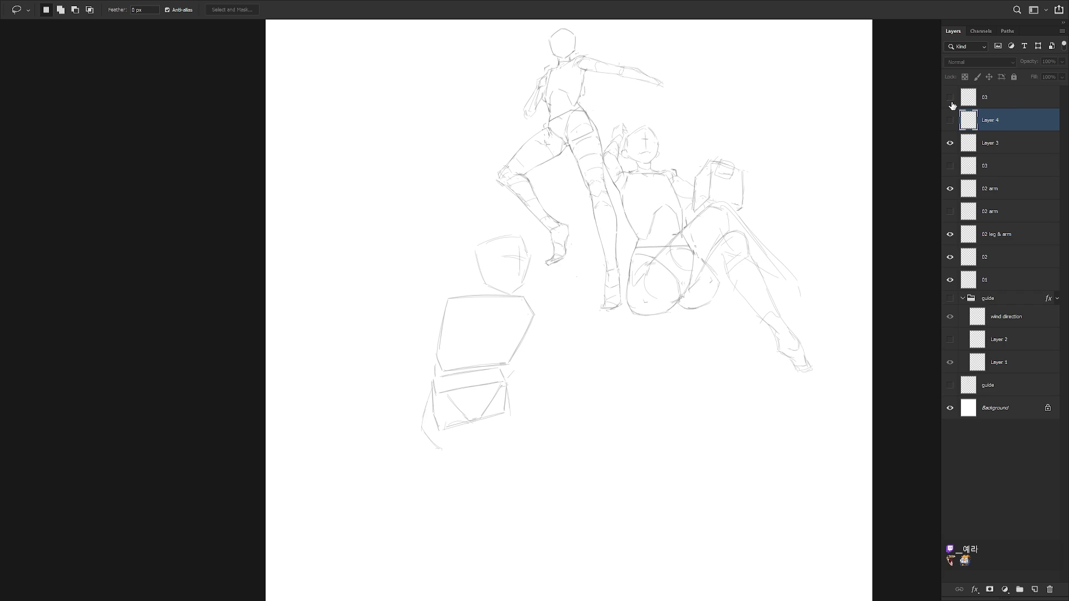
Copy the lower figure's area from the 03 layer to Layer 5 and merge it into Layer 4
{"action": "left_click", "coordinate": [1010, 108]}
{"action": "mouse_move", "coordinate": [506, 455]}
{"action": "left_mouse_down"}
{"action": "mouse_move", "coordinate": [436, 362]}
{"action": "mouse_move", "coordinate": [579, 513]}
{"action": "left_mouse_up"}
{"action": "key", "text": "ctrl+j"}
{"action": "left_click_drag", "start_coordinate": [990, 101], "coordinate": [997, 155]}
{"action": "left_click", "coordinate": [971, 121], "text": "shift"}
{"action": "key", "text": "ctrl+e"}
Compare with Layer 4 toggled on and off, then add a new empty Layer 5 above 03
{"action": "left_click", "coordinate": [951, 121]}
{"action": "left_click", "coordinate": [950, 121]}
{"action": "left_click", "coordinate": [950, 122]}
{"action": "left_click", "coordinate": [951, 121]}
{"action": "left_click", "coordinate": [950, 121]}
{"action": "left_click", "coordinate": [1005, 101]}
{"action": "key", "text": "ctrl+shift+n"}
{"action": "key", "text": "Return"}
{"action": "key", "text": "b"}
{"action": "left_click", "coordinate": [950, 143]}
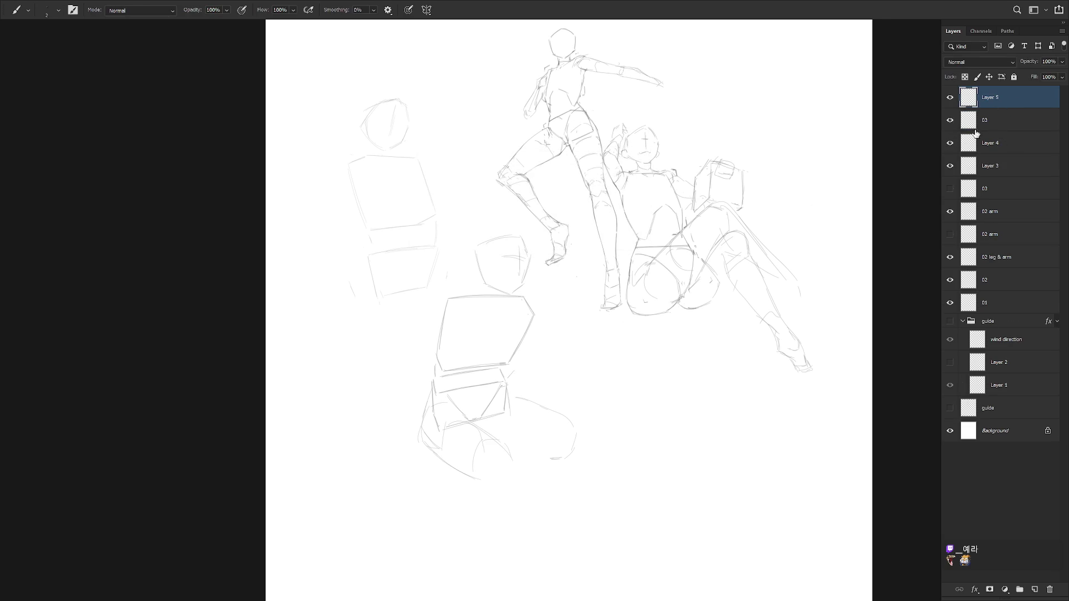
Rename Layer 4 to 04
{"action": "left_click", "coordinate": [950, 121]}
{"action": "left_click", "coordinate": [950, 121]}
{"action": "left_click", "coordinate": [950, 143]}
{"action": "left_click", "coordinate": [949, 143]}
{"action": "double_click", "coordinate": [990, 143]}
{"action": "type", "text": "04"}
{"action": "key", "text": "Return"}
Place layer 03 below the 04 layer and rename Layer 5 to 04
{"action": "left_click", "coordinate": [950, 121]}
{"action": "mouse_move", "coordinate": [985, 120]}
{"action": "left_mouse_down"}
{"action": "mouse_move", "coordinate": [1014, 156]}
{"action": "mouse_move", "coordinate": [969, 155]}
{"action": "mouse_move", "coordinate": [969, 146]}
{"action": "left_mouse_up"}
{"action": "double_click", "coordinate": [990, 97]}
{"action": "type", "text": "04"}
{"action": "key", "text": "Return"}
Rename Layer 3 to 04 as well
{"action": "left_click", "coordinate": [949, 166]}
{"action": "left_click", "coordinate": [949, 166]}
{"action": "left_click", "coordinate": [962, 176]}
{"action": "double_click", "coordinate": [989, 143]}
{"action": "type", "text": "04"}
{"action": "key", "text": "Return"}
Delete the unused hidden 03 layer and make the top 04 layer active
{"action": "left_click", "coordinate": [1004, 167]}
{"action": "left_click", "coordinate": [950, 189]}
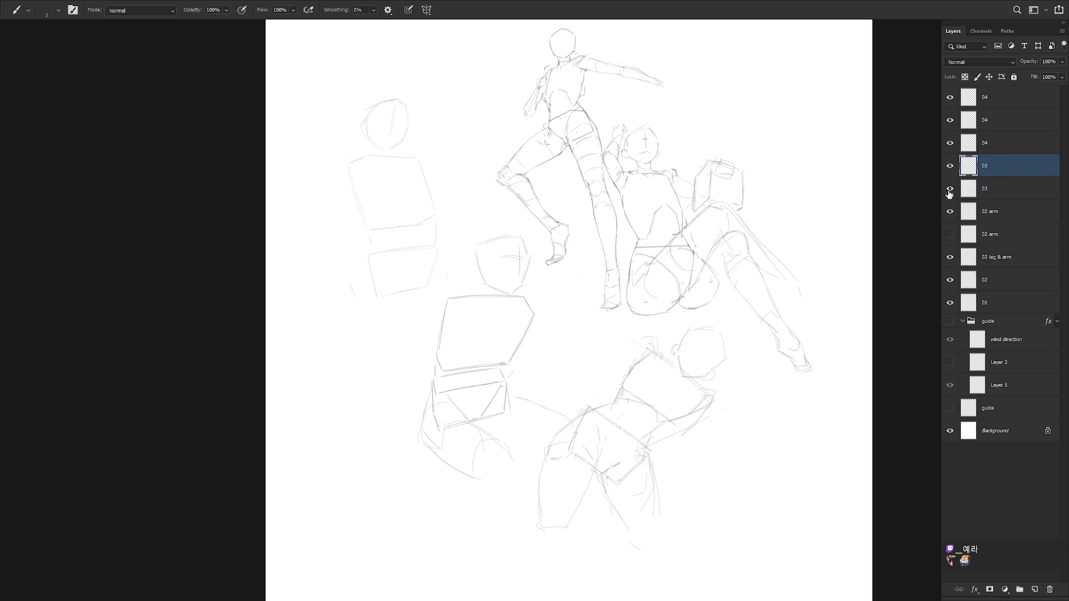
{"action": "left_click", "coordinate": [993, 192]}
{"action": "key", "text": "Delete"}
{"action": "left_click", "coordinate": [996, 122]}
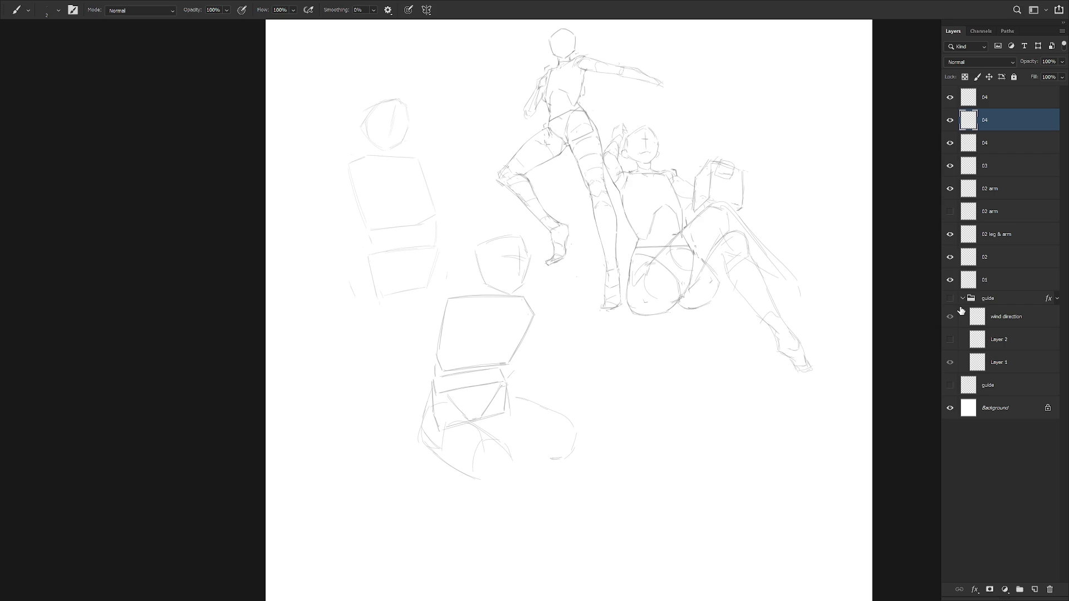
{"action": "left_click", "coordinate": [1002, 103]}
{"action": "key", "text": "ctrl+shift+n"}
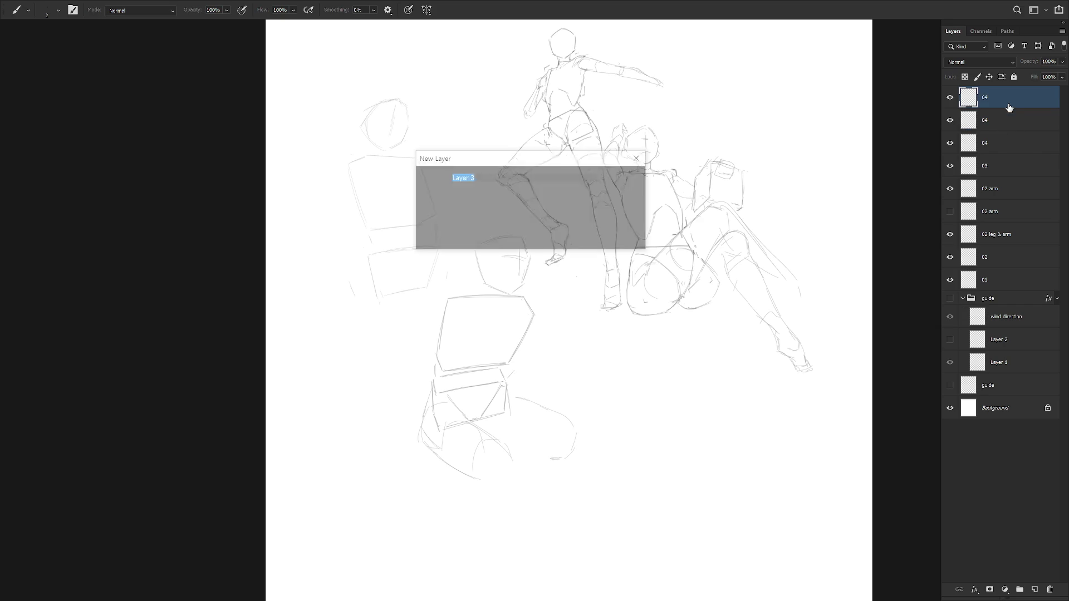
Confirm a new top layer and try sketching a head circle right of the lower mannequin
{"action": "key", "text": "Return"}
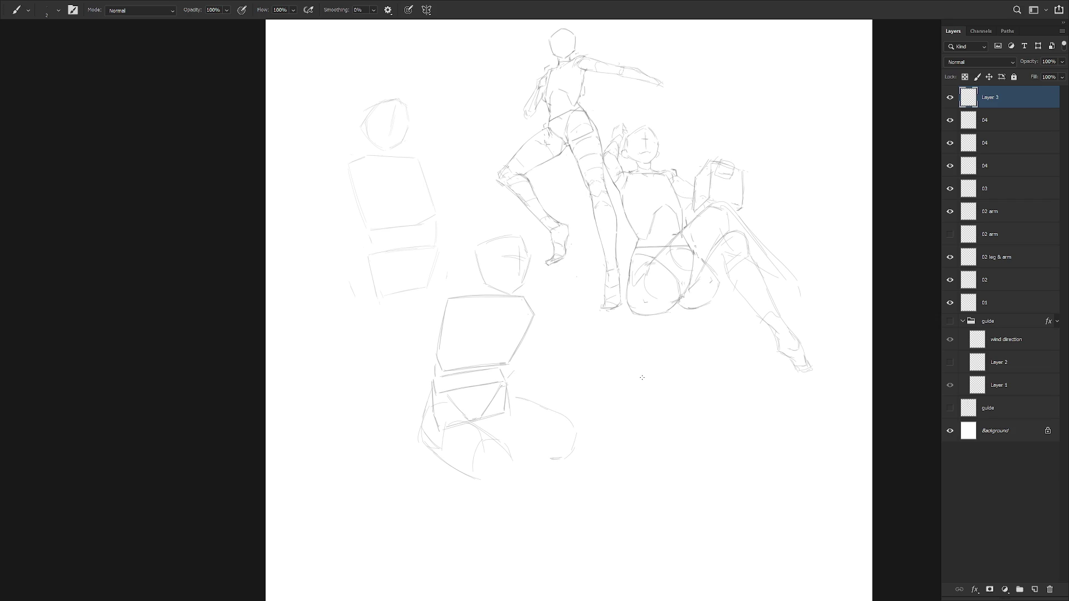
{"action": "mouse_move", "coordinate": [614, 358]}
{"action": "left_mouse_down"}
{"action": "mouse_move", "coordinate": [640, 396]}
{"action": "mouse_move", "coordinate": [676, 368]}
{"action": "left_mouse_up"}
{"action": "key", "text": "ctrl+z"}
{"action": "mouse_move", "coordinate": [645, 337]}
{"action": "left_mouse_down"}
{"action": "mouse_move", "coordinate": [633, 384]}
{"action": "mouse_move", "coordinate": [686, 347]}
{"action": "mouse_move", "coordinate": [626, 350]}
{"action": "mouse_move", "coordinate": [683, 337]}
{"action": "mouse_move", "coordinate": [630, 374]}
{"action": "mouse_move", "coordinate": [683, 337]}
{"action": "mouse_move", "coordinate": [676, 395]}
{"action": "mouse_move", "coordinate": [684, 381]}
{"action": "left_mouse_up"}
{"action": "key", "text": "ctrl+z"}
Draw the chest box's top edge, right side and a slanted left side under the head
{"action": "left_click_drag", "start_coordinate": [706, 409], "coordinate": [617, 420]}
{"action": "left_click_drag", "start_coordinate": [711, 432], "coordinate": [713, 469]}
{"action": "left_click_drag", "start_coordinate": [619, 427], "coordinate": [623, 485]}
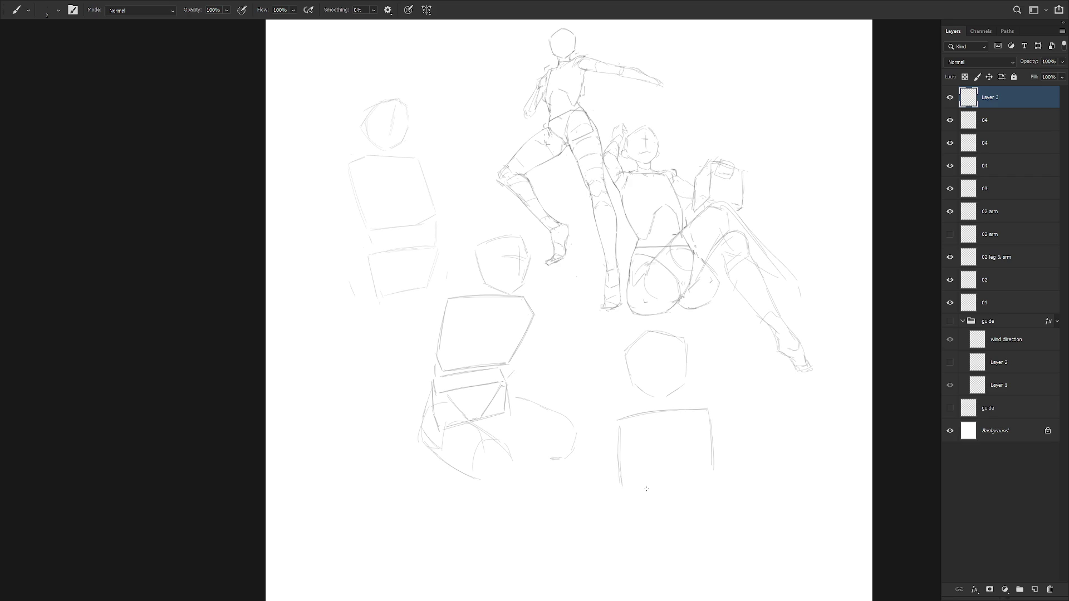
{"action": "key", "text": "ctrl+z"}
{"action": "mouse_move", "coordinate": [624, 419]}
{"action": "left_mouse_down"}
{"action": "mouse_move", "coordinate": [613, 494]}
{"action": "mouse_move", "coordinate": [662, 480]}
{"action": "left_mouse_up"}
Draw the box's bottom edge and erase the overhang at its top-left corner
{"action": "key", "text": "ctrl+z"}
{"action": "left_click_drag", "start_coordinate": [616, 507], "coordinate": [638, 486]}
{"action": "left_click_drag", "start_coordinate": [652, 480], "coordinate": [707, 502]}
{"action": "left_click_drag", "start_coordinate": [710, 488], "coordinate": [712, 502]}
{"action": "key", "text": "e"}
{"action": "left_click_drag", "start_coordinate": [618, 419], "coordinate": [627, 417]}
{"action": "key", "text": "b"}
{"action": "left_click", "coordinate": [993, 147]}
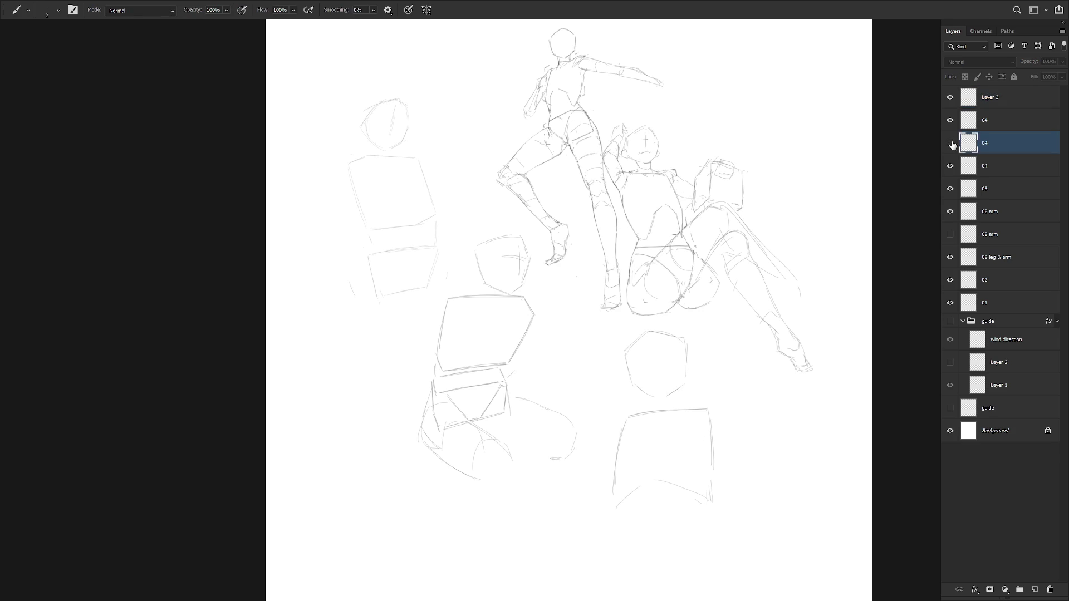
{"action": "left_click_drag", "start_coordinate": [610, 420], "coordinate": [673, 349]}
Compare the two 04 layers, then make the top 04 layer active and stroke the lower mannequin's thigh
{"action": "left_click", "coordinate": [950, 143]}
{"action": "left_click", "coordinate": [950, 143]}
{"action": "key", "text": "alt+bracketright"}
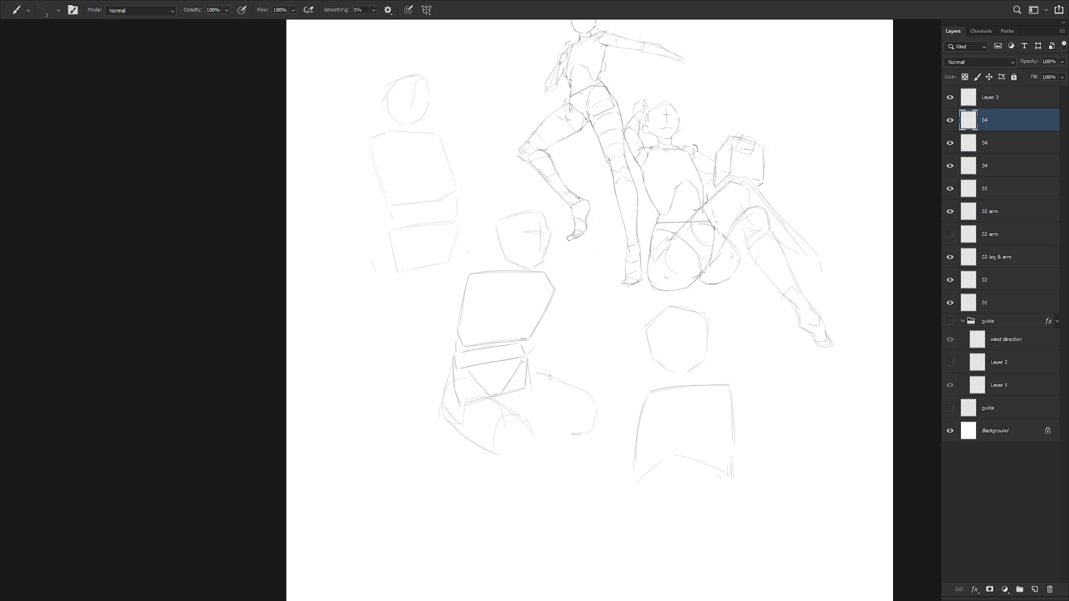
{"action": "left_click_drag", "start_coordinate": [534, 375], "coordinate": [570, 385]}
Hide the second 04 layer and sketch the lower leg's left and right contours plus knee marks
{"action": "left_click", "coordinate": [950, 143]}
{"action": "left_click_drag", "start_coordinate": [443, 426], "coordinate": [450, 461]}
{"action": "left_click_drag", "start_coordinate": [475, 484], "coordinate": [491, 497]}
{"action": "left_click_drag", "start_coordinate": [591, 448], "coordinate": [595, 442]}
{"action": "left_click_drag", "start_coordinate": [445, 433], "coordinate": [477, 494]}
{"action": "mouse_move", "coordinate": [493, 416]}
{"action": "left_mouse_down"}
{"action": "mouse_move", "coordinate": [501, 456]}
{"action": "mouse_move", "coordinate": [488, 499]}
{"action": "left_mouse_up"}
{"action": "left_click_drag", "start_coordinate": [504, 392], "coordinate": [581, 442]}
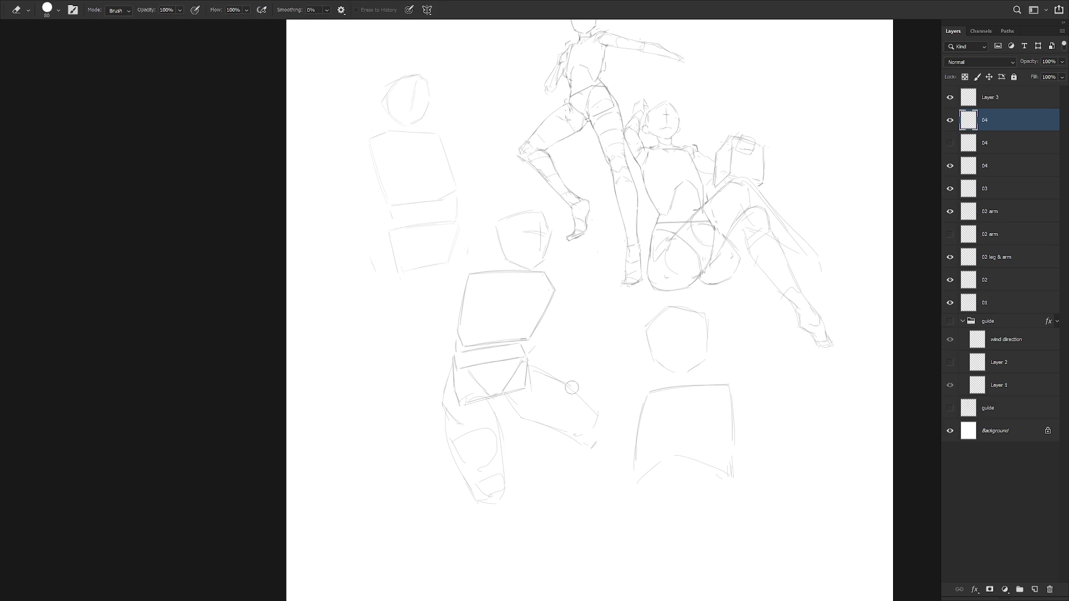
Undo the last thigh line and redraw the hip and thigh strokes from the lower box
{"action": "key", "text": "ctrl+z"}
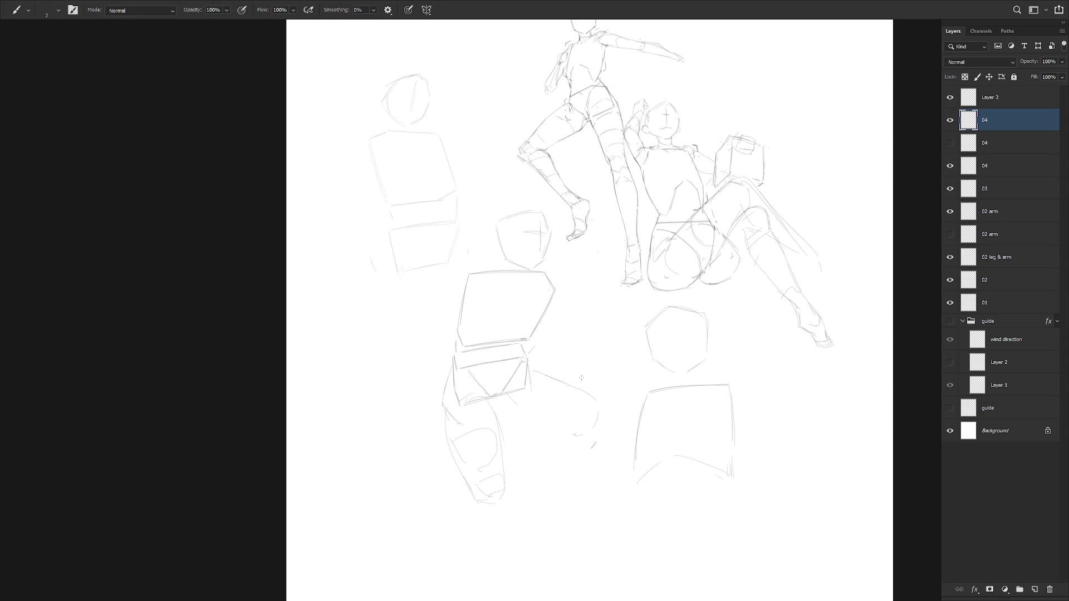
{"action": "left_click_drag", "start_coordinate": [516, 374], "coordinate": [501, 404]}
{"action": "left_click_drag", "start_coordinate": [502, 398], "coordinate": [585, 439]}
{"action": "left_click_drag", "start_coordinate": [572, 387], "coordinate": [597, 412]}
{"action": "mouse_move", "coordinate": [543, 365]}
{"action": "left_mouse_down"}
{"action": "mouse_move", "coordinate": [598, 415]}
{"action": "mouse_move", "coordinate": [592, 439]}
{"action": "left_mouse_up"}
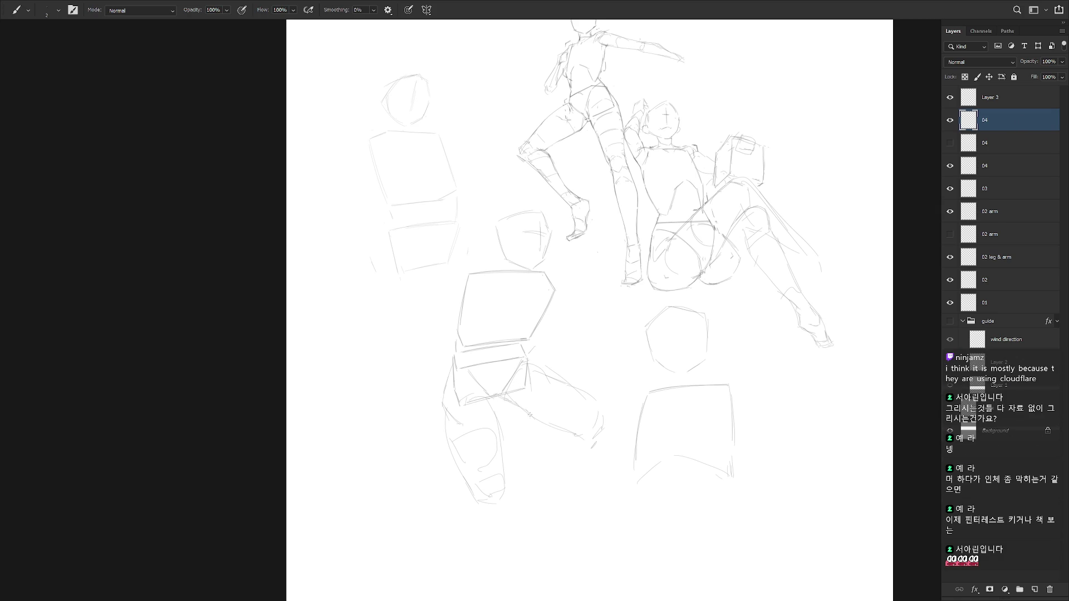
Extend the lower leg down into a foot shape, undoing the last stray stroke
{"action": "left_click_drag", "start_coordinate": [574, 437], "coordinate": [593, 432]}
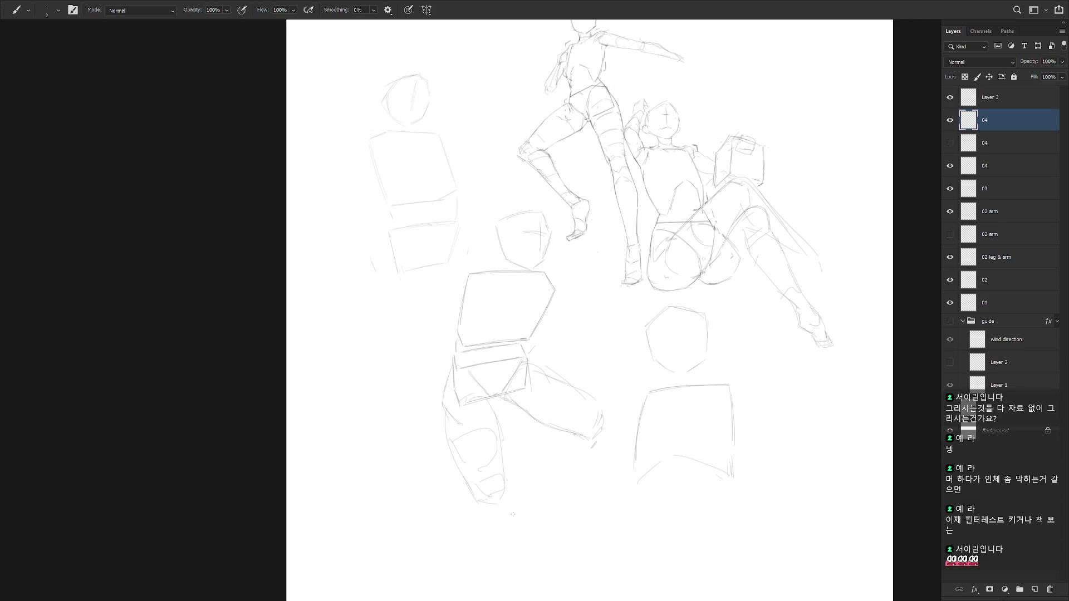
{"action": "left_click_drag", "start_coordinate": [489, 528], "coordinate": [495, 482]}
{"action": "mouse_move", "coordinate": [483, 429]}
{"action": "left_mouse_down"}
{"action": "mouse_move", "coordinate": [509, 445]}
{"action": "mouse_move", "coordinate": [518, 512]}
{"action": "left_mouse_up"}
{"action": "left_click_drag", "start_coordinate": [485, 462], "coordinate": [529, 534]}
{"action": "left_click_drag", "start_coordinate": [520, 457], "coordinate": [571, 543]}
{"action": "key", "text": "ctrl+z"}
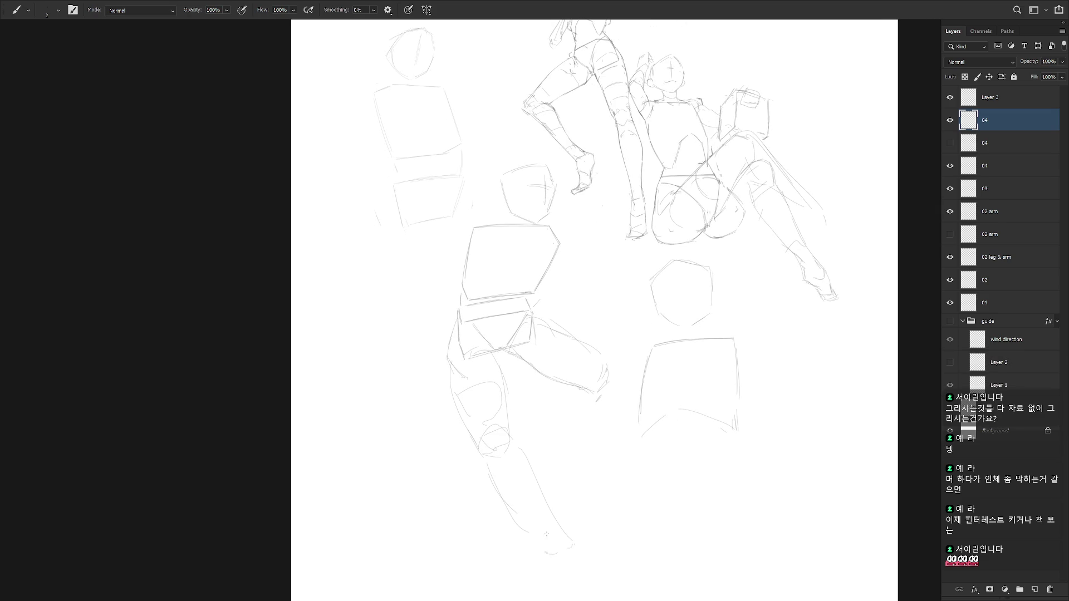
Refine the knee strokes and erase the stray lower-leg lines with the Eraser
{"action": "left_click_drag", "start_coordinate": [493, 457], "coordinate": [500, 454]}
{"action": "key", "text": "e"}
{"action": "left_click_drag", "start_coordinate": [493, 488], "coordinate": [532, 541]}
{"action": "key", "text": "b"}
{"action": "left_click_drag", "start_coordinate": [482, 462], "coordinate": [517, 514]}
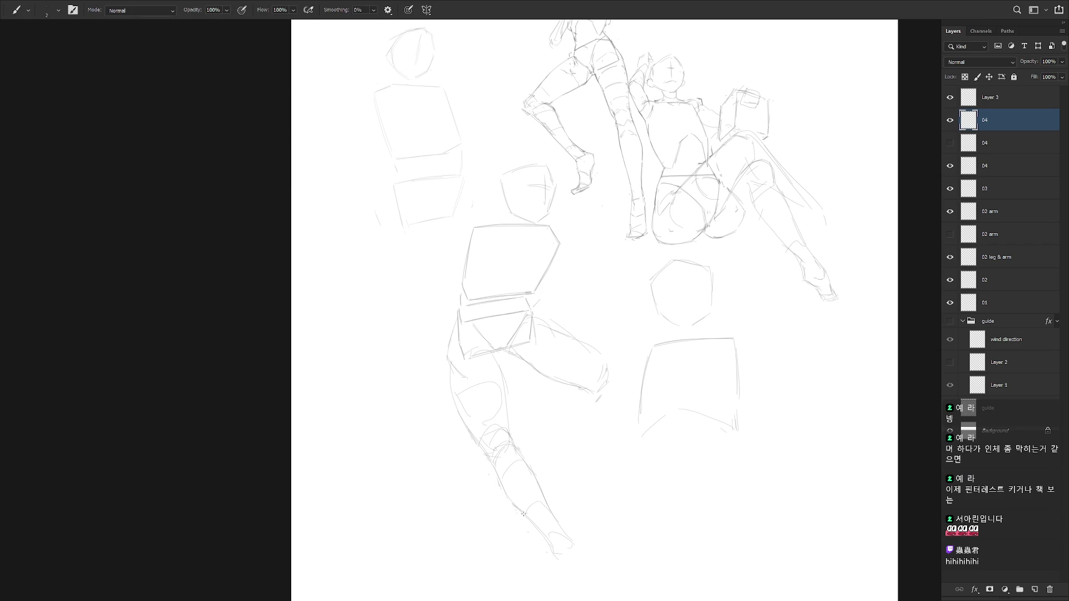